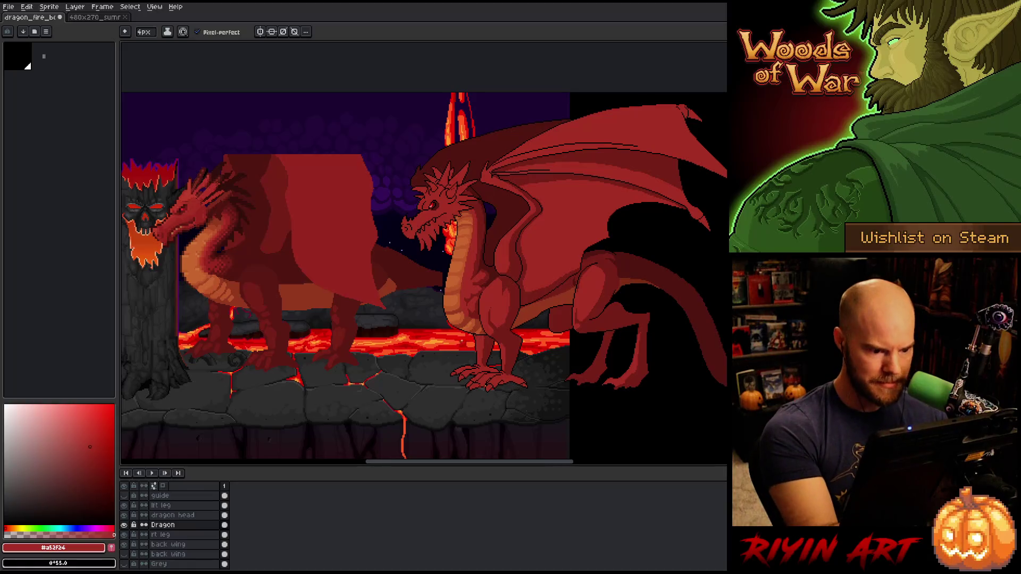
Magic-wand a patch of the dragon's belly and zoom in on the belly and lower tail
{"action": "left_click", "coordinate": [464, 321]}
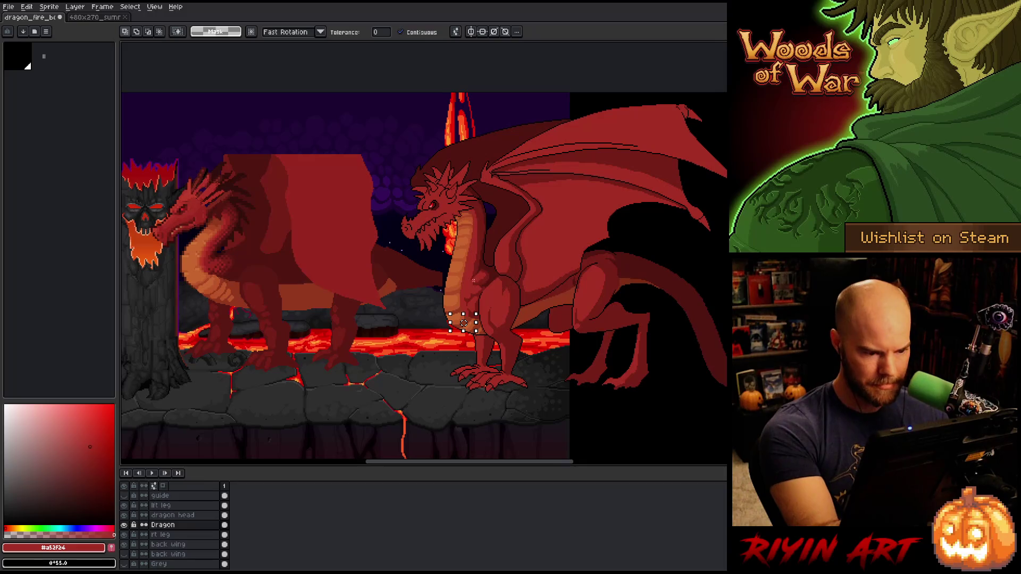
{"action": "scroll", "coordinate": [465, 324], "scroll_direction": "up", "scroll_amount": 3}
Sample the belly oranges and select all of the belly orange with Color Range
{"action": "key", "text": "b"}
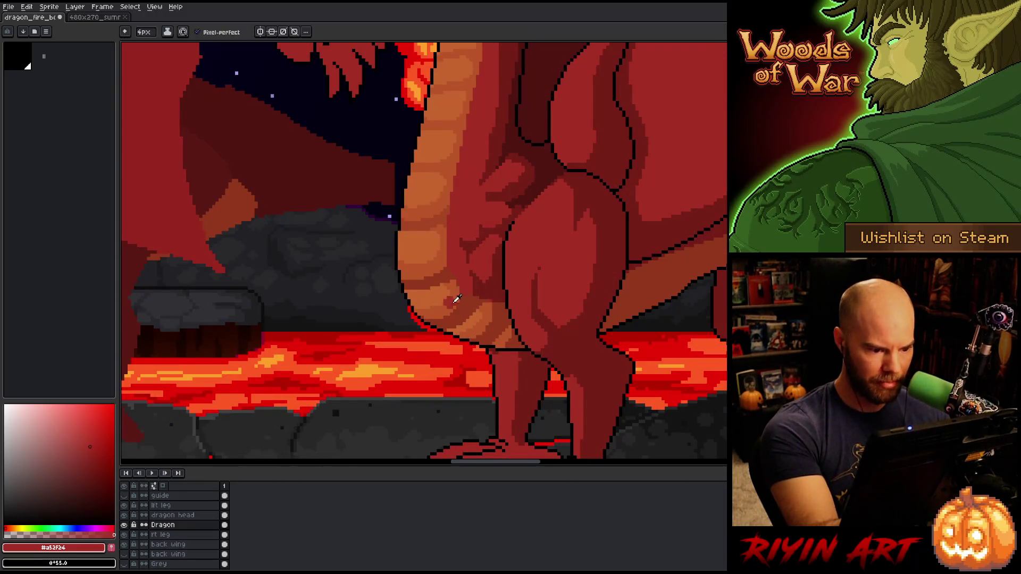
{"action": "left_click", "coordinate": [456, 300], "text": "alt"}
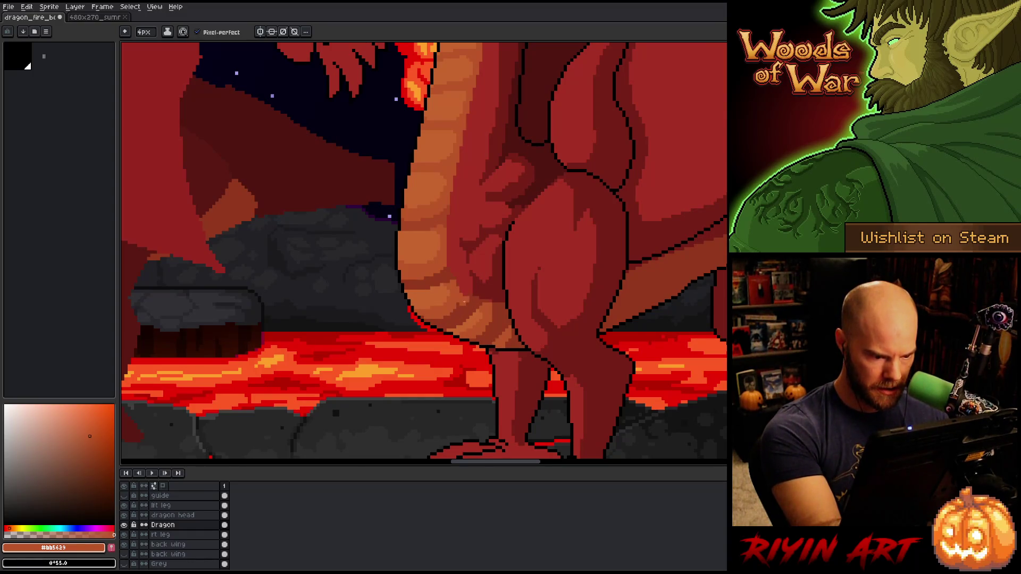
{"action": "left_click", "coordinate": [445, 289], "text": "alt"}
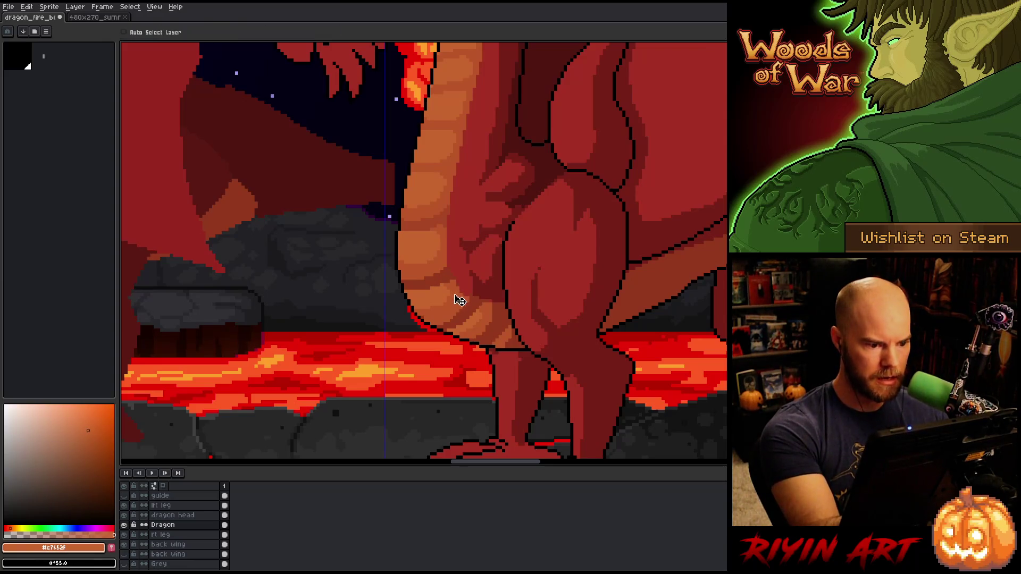
{"action": "key", "text": "shift+c"}
{"action": "left_click", "coordinate": [451, 299]}
{"action": "left_click_drag", "start_coordinate": [660, 151], "coordinate": [669, 151]}
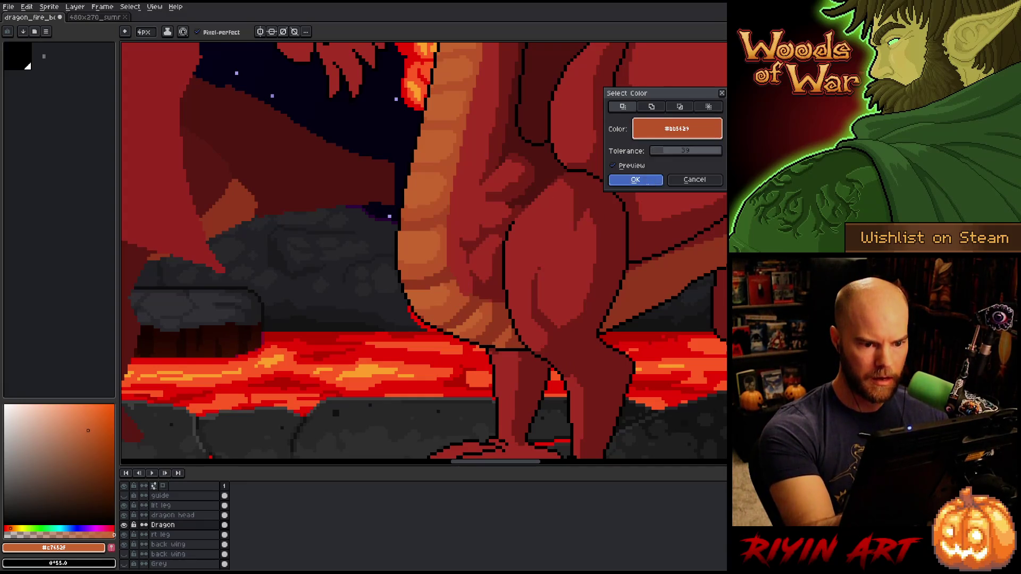
{"action": "left_click", "coordinate": [633, 179]}
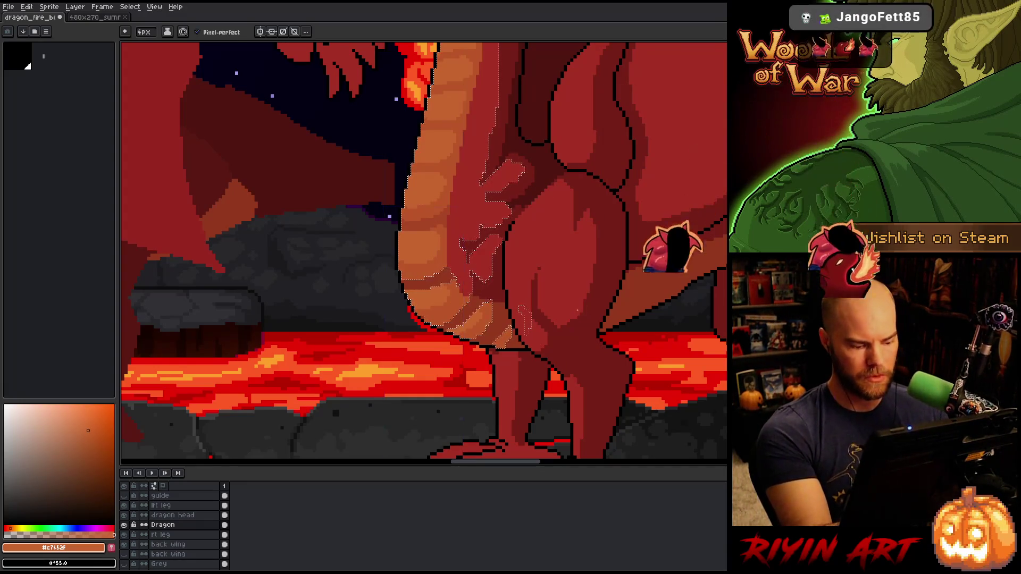
Add the dark-red and red body colours to the selection at tolerance 0
{"action": "key", "text": "shift+c"}
{"action": "left_click", "coordinate": [651, 107]}
{"action": "left_click", "coordinate": [531, 255]}
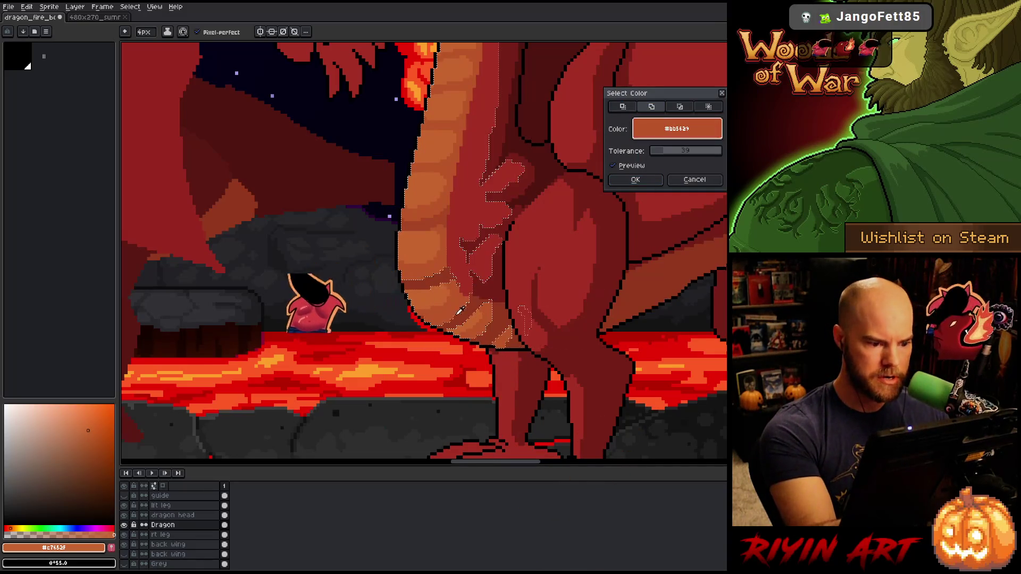
{"action": "left_click", "coordinate": [651, 151]}
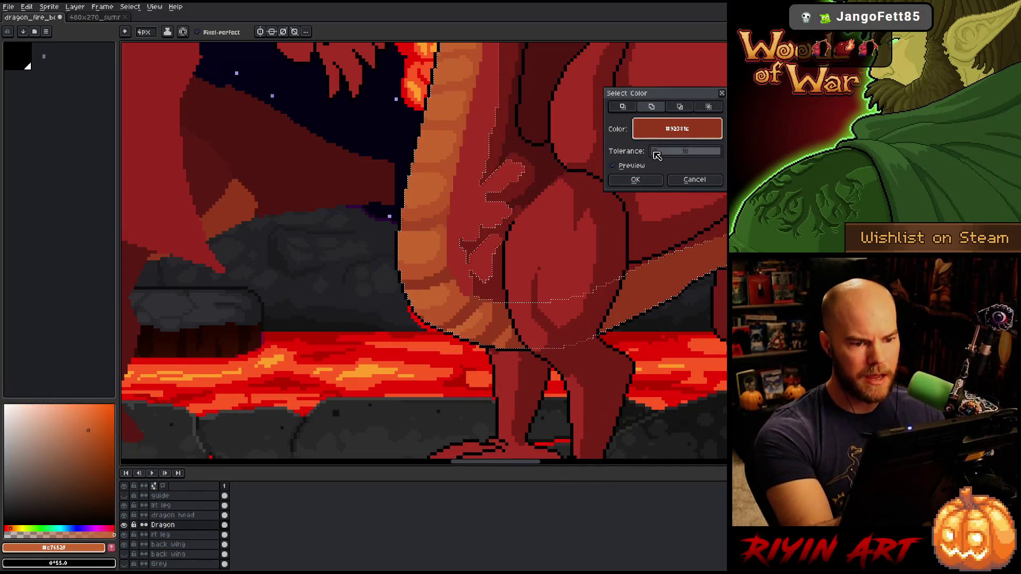
{"action": "left_click", "coordinate": [635, 179]}
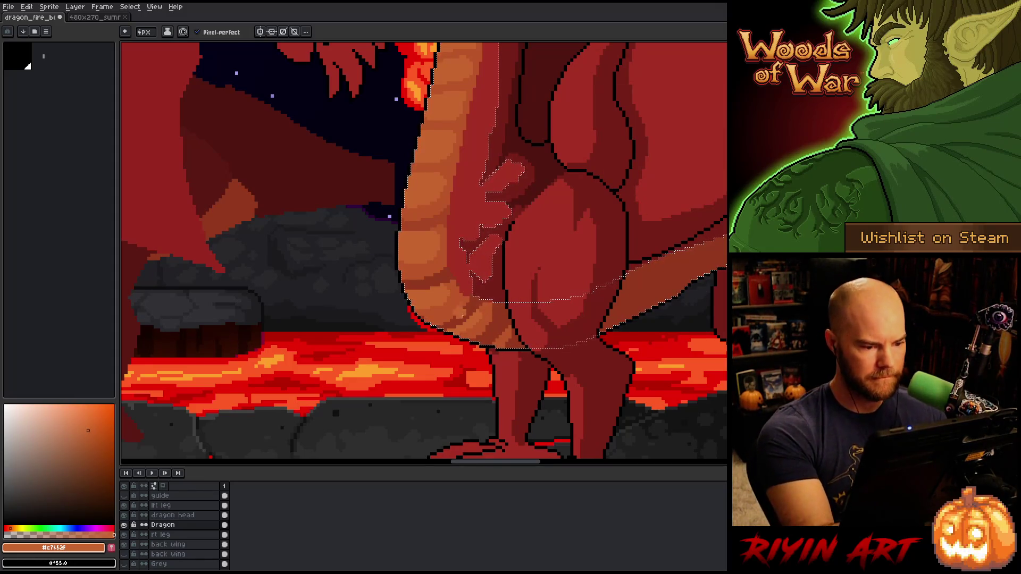
{"action": "key", "text": "shift+c"}
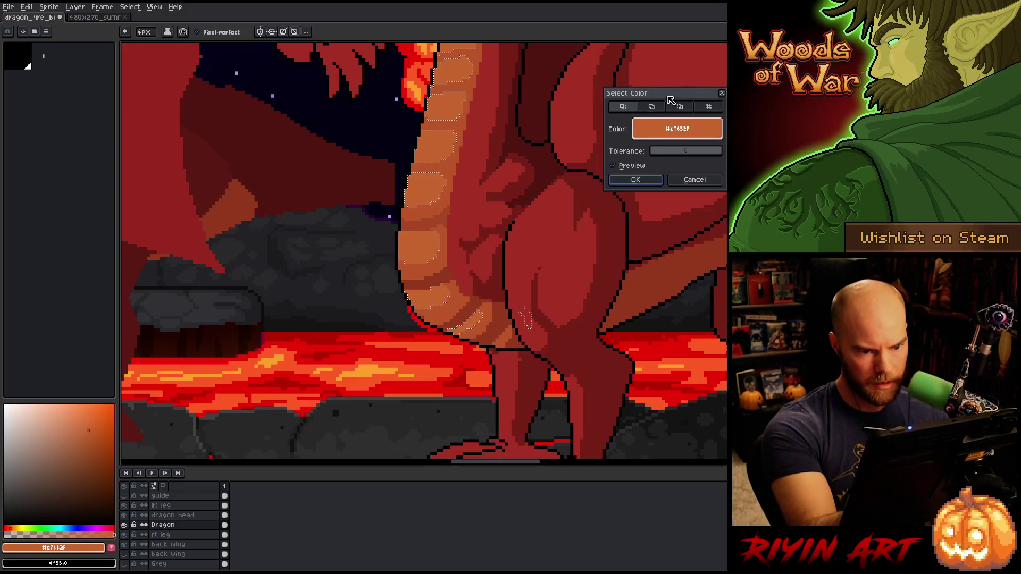
{"action": "left_click", "coordinate": [471, 237]}
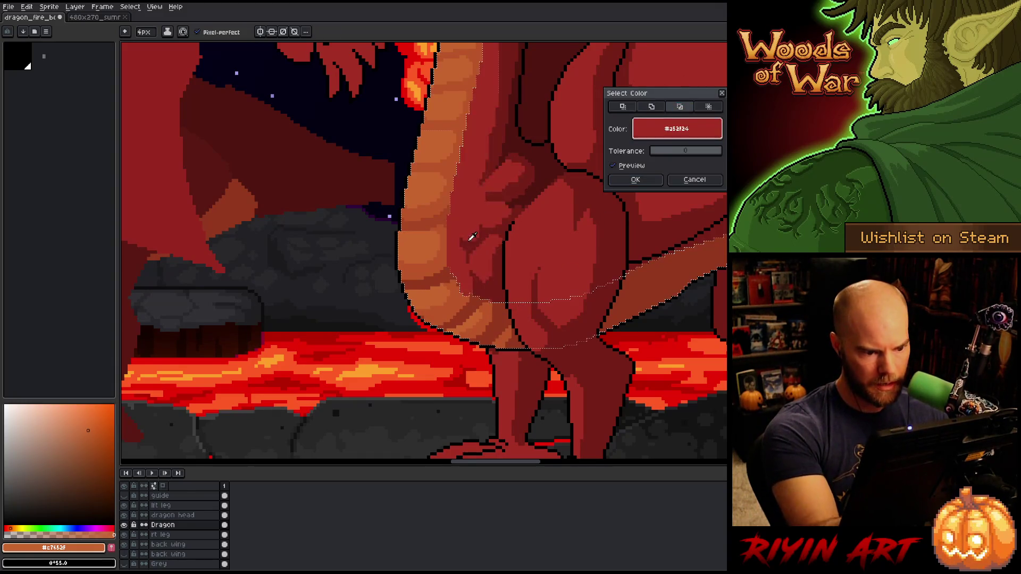
{"action": "left_click", "coordinate": [633, 181]}
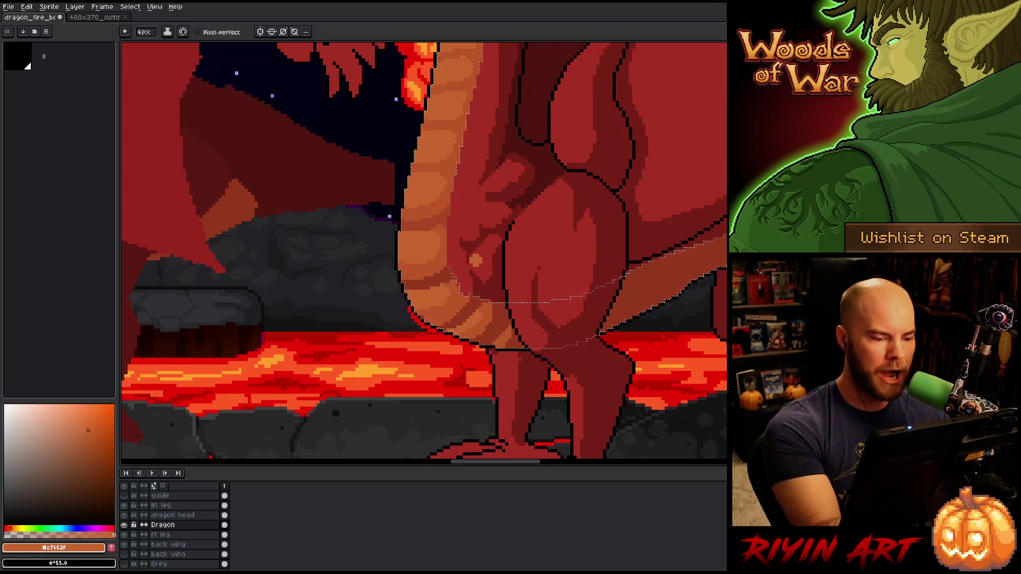
Shade the belly with dark red #92381c, mid orange #bb5629 and light orange #c7652f
{"action": "left_click", "coordinate": [444, 323], "text": "alt"}
{"action": "left_click", "coordinate": [443, 323], "text": "alt"}
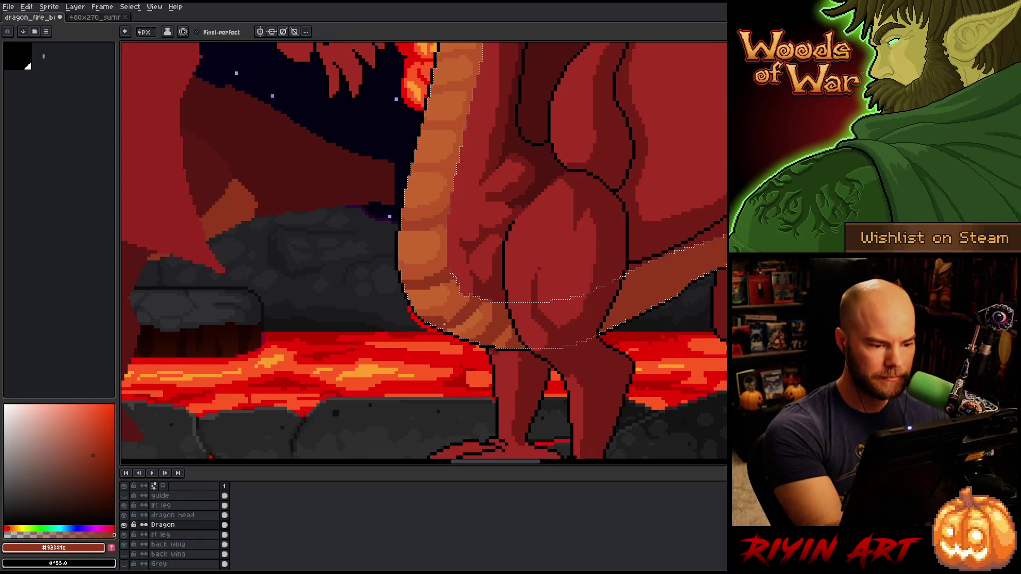
{"action": "left_click", "coordinate": [468, 309], "text": "alt"}
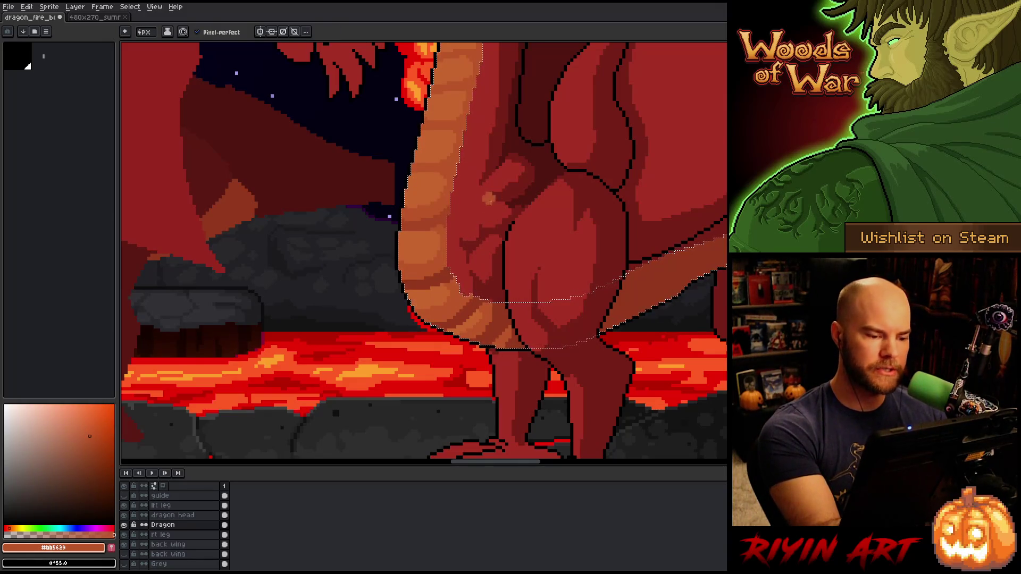
{"action": "left_click", "coordinate": [420, 276], "text": "alt"}
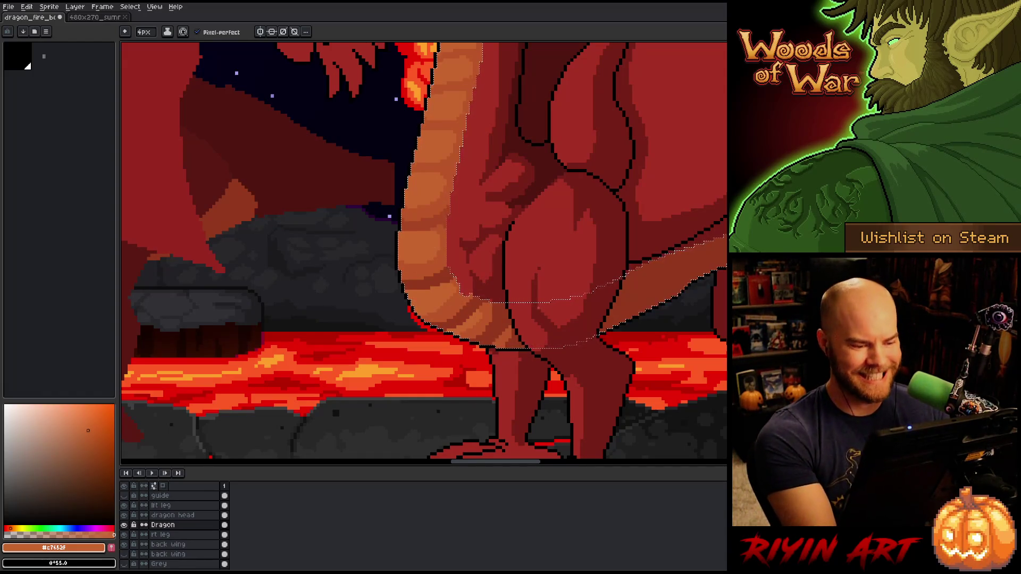
{"action": "left_click", "coordinate": [532, 297], "text": "alt"}
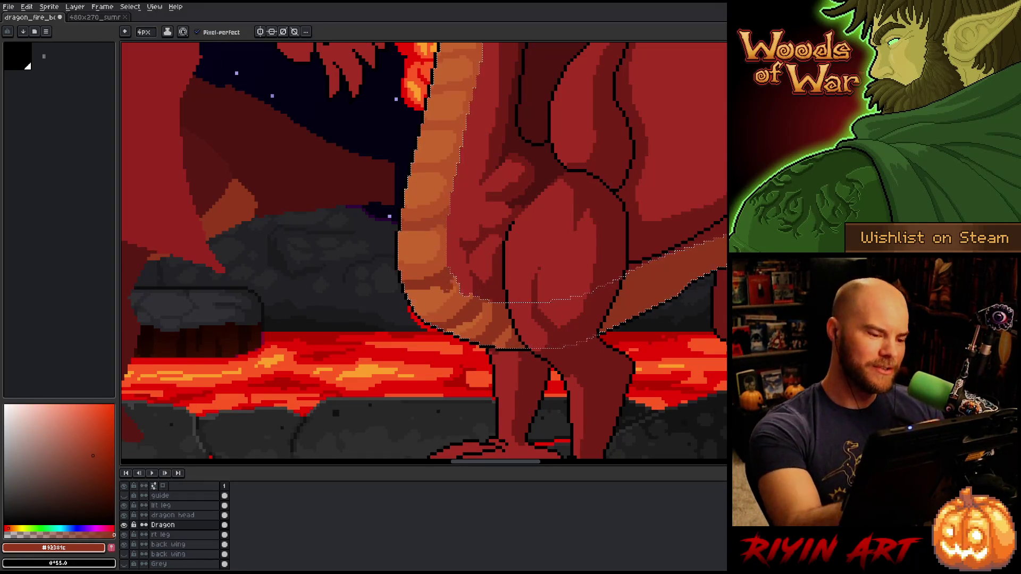
{"action": "left_click", "coordinate": [440, 322], "text": "alt"}
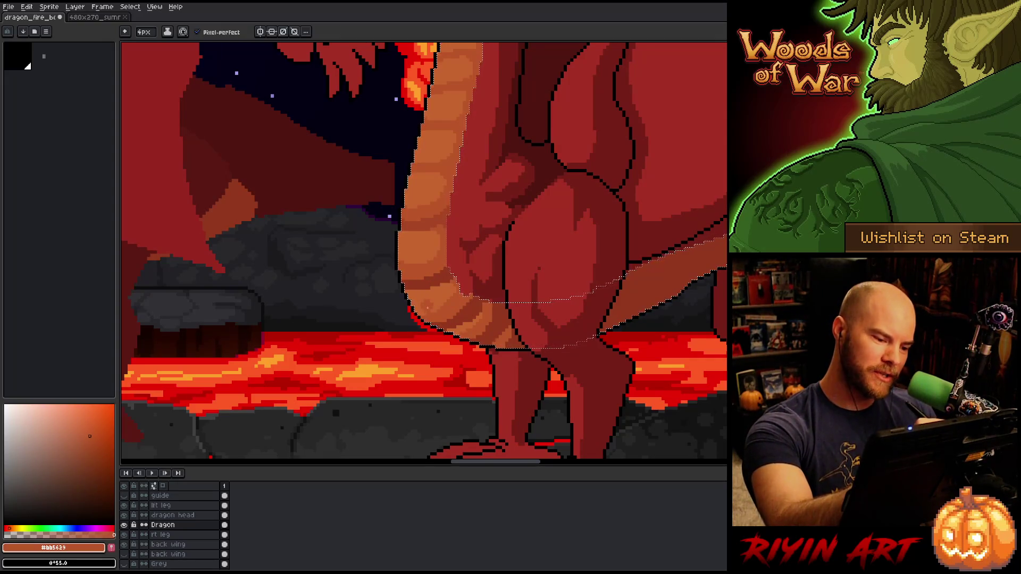
{"action": "left_click", "coordinate": [442, 287], "text": "alt"}
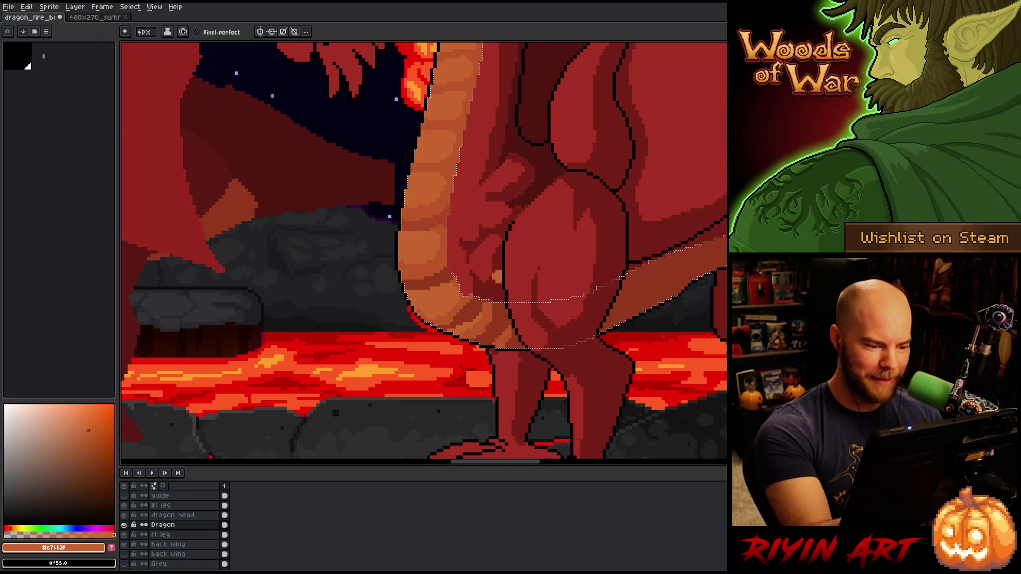
Keep alternating the three shades across the tail bands, then shrink the brush to 1px
{"action": "left_click", "coordinate": [539, 268], "text": "alt"}
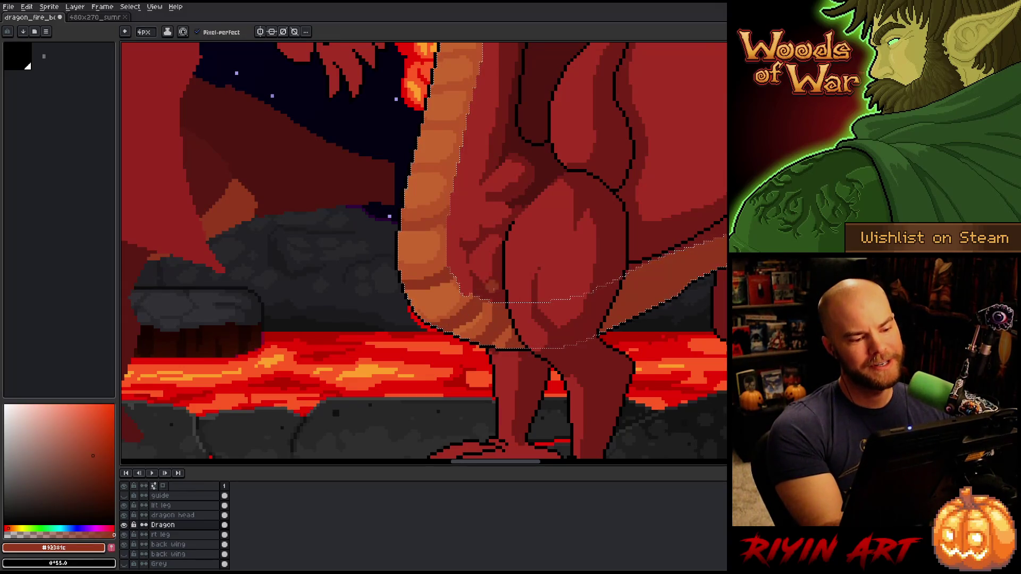
{"action": "left_click", "coordinate": [467, 302], "text": "alt"}
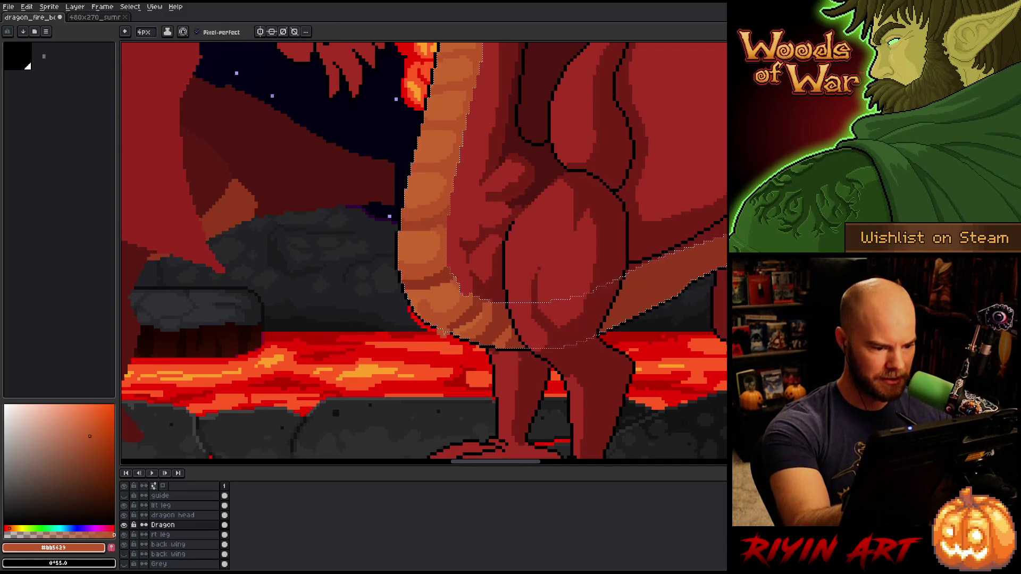
{"action": "left_click", "coordinate": [437, 292], "text": "alt"}
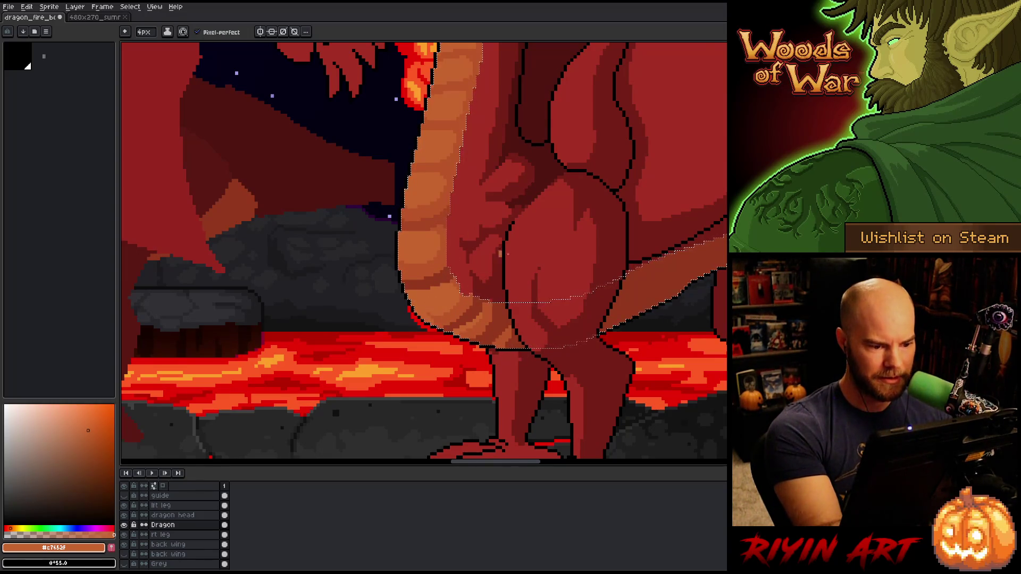
{"action": "left_click", "coordinate": [415, 328], "text": "alt"}
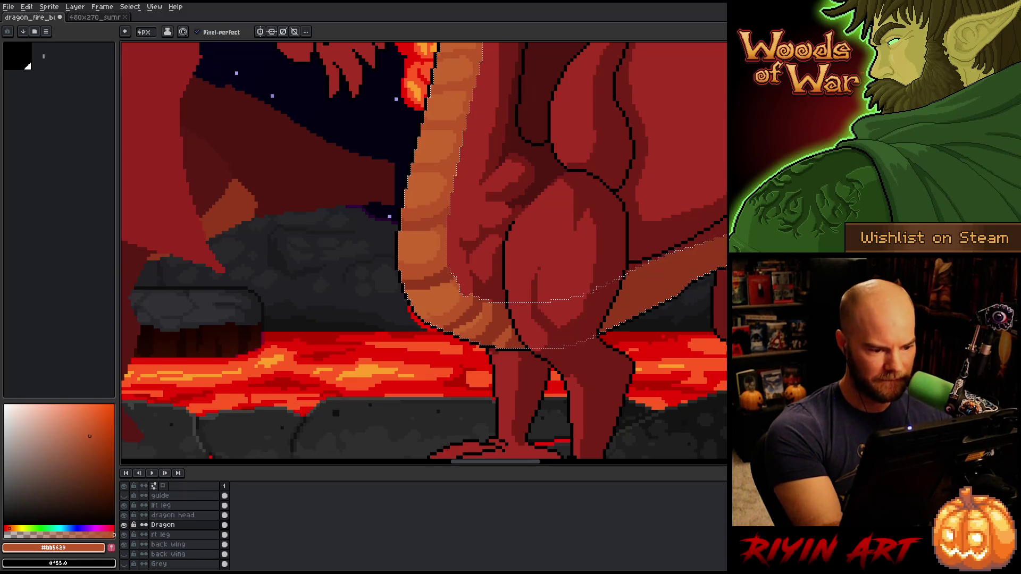
{"action": "left_click", "coordinate": [478, 327], "text": "alt"}
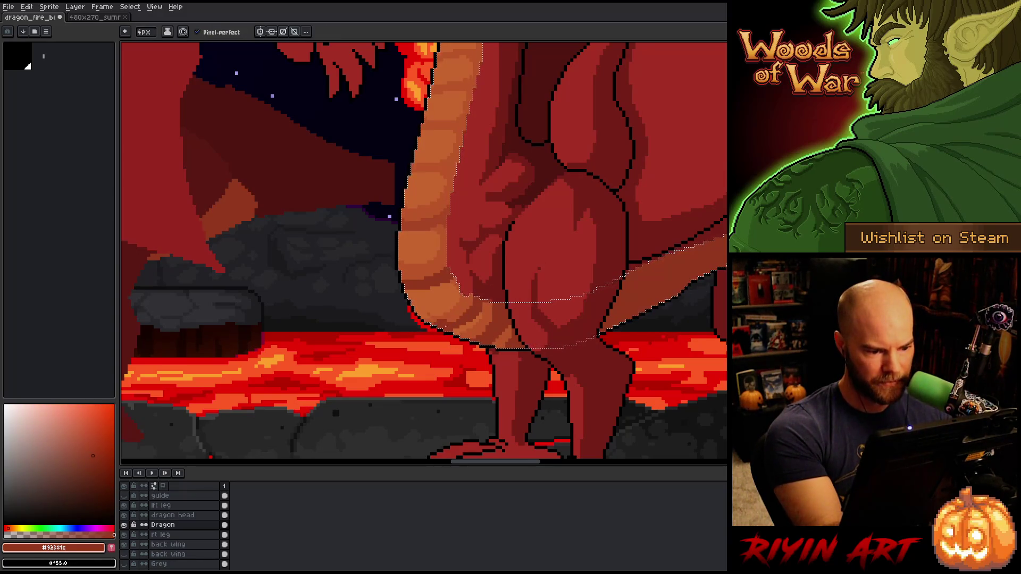
{"action": "left_click", "coordinate": [500, 282], "text": "alt"}
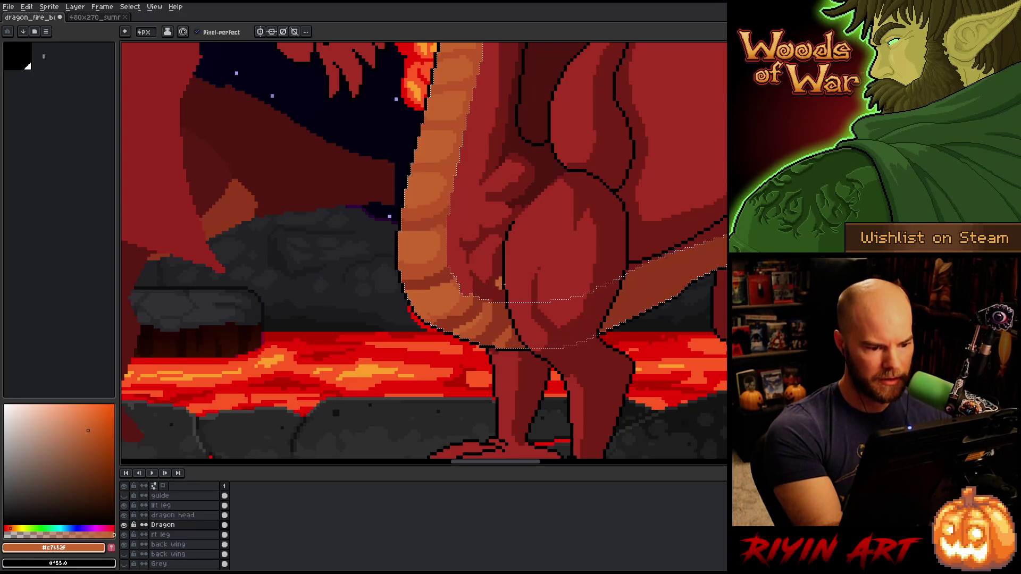
{"action": "key", "text": "minus"}
{"action": "key", "text": "minus"}
{"action": "key", "text": "minus"}
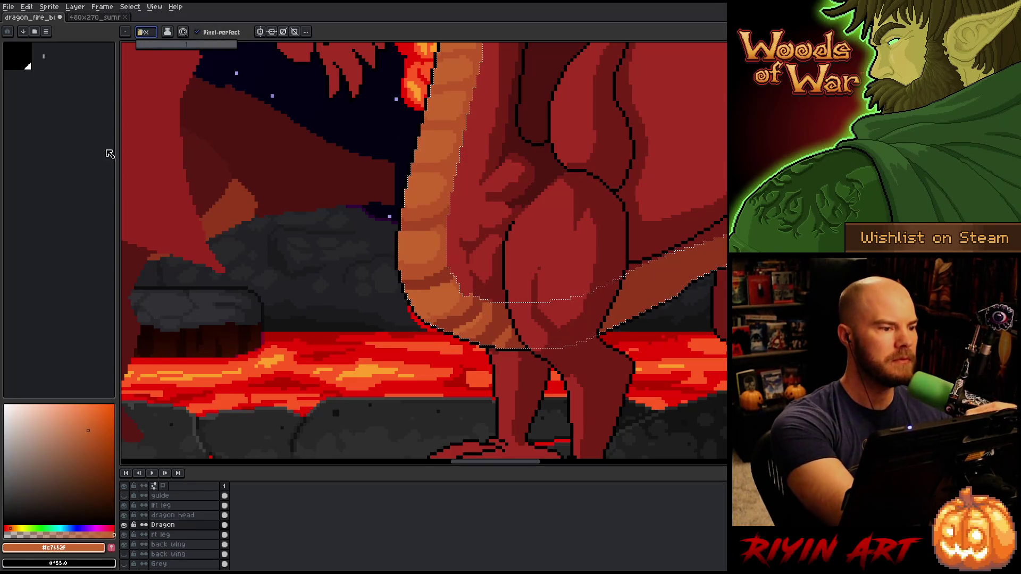
Turn off pixel-perfect and repaint the belly scales in mid and light orange
{"action": "left_click", "coordinate": [197, 32]}
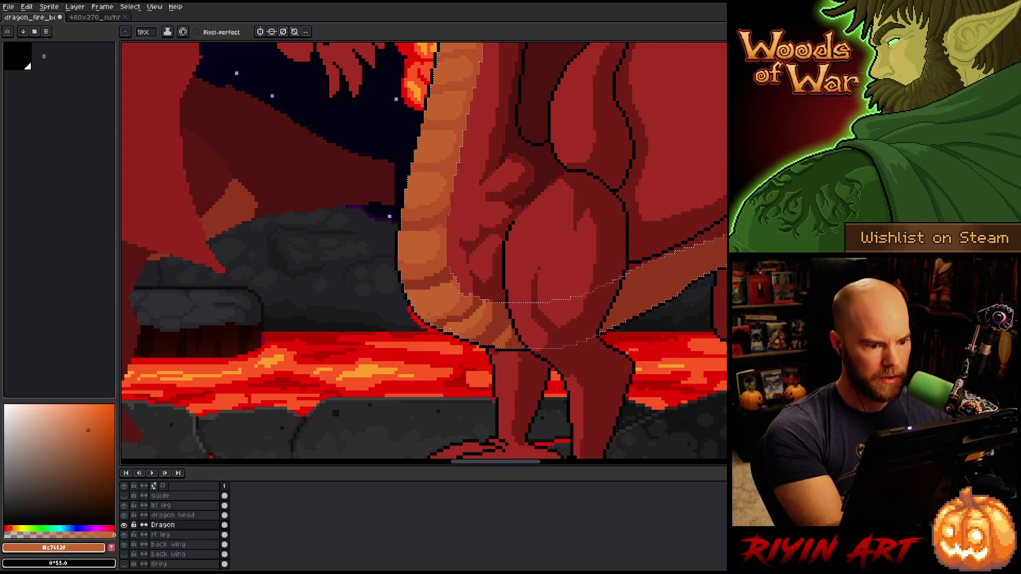
{"action": "left_click", "coordinate": [425, 308], "text": "alt"}
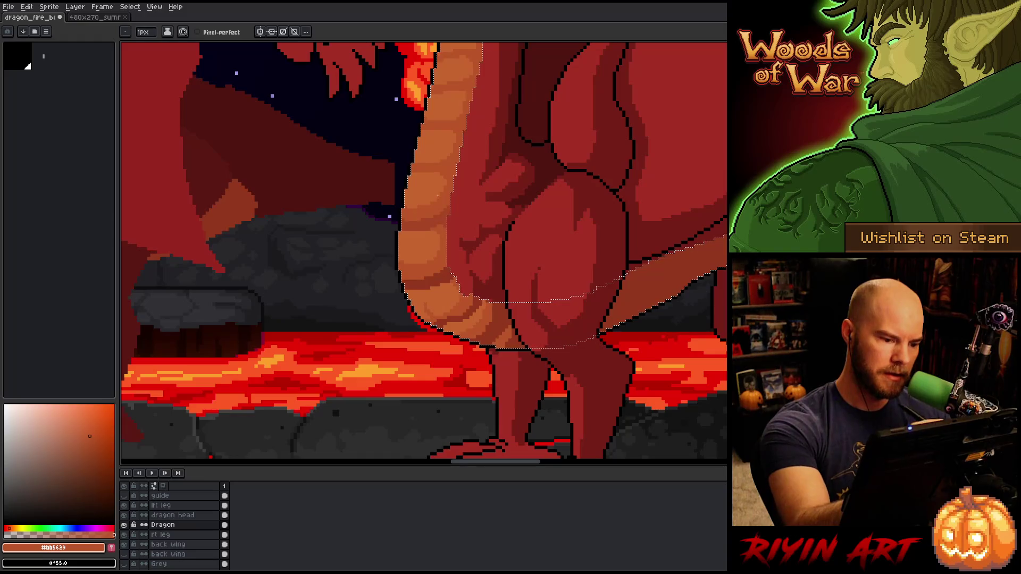
{"action": "left_click", "coordinate": [427, 307], "text": "alt"}
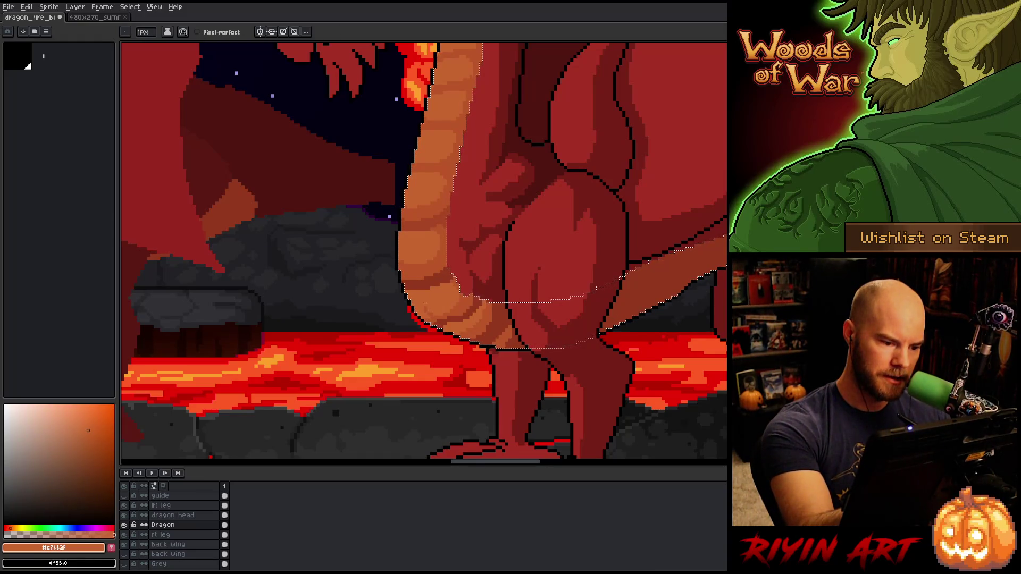
{"action": "left_click", "coordinate": [419, 298], "text": "alt"}
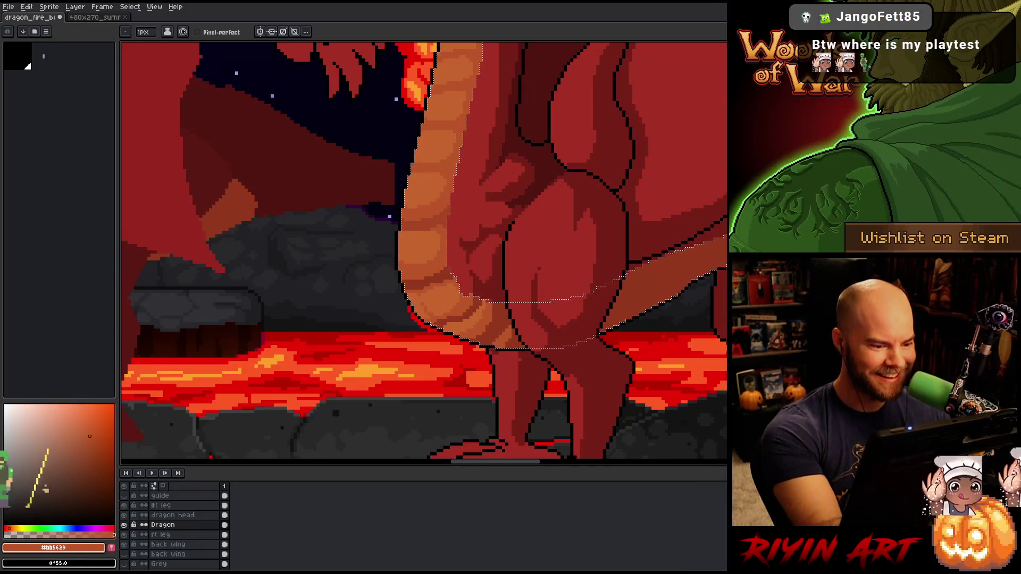
{"action": "left_click", "coordinate": [526, 378], "text": "alt"}
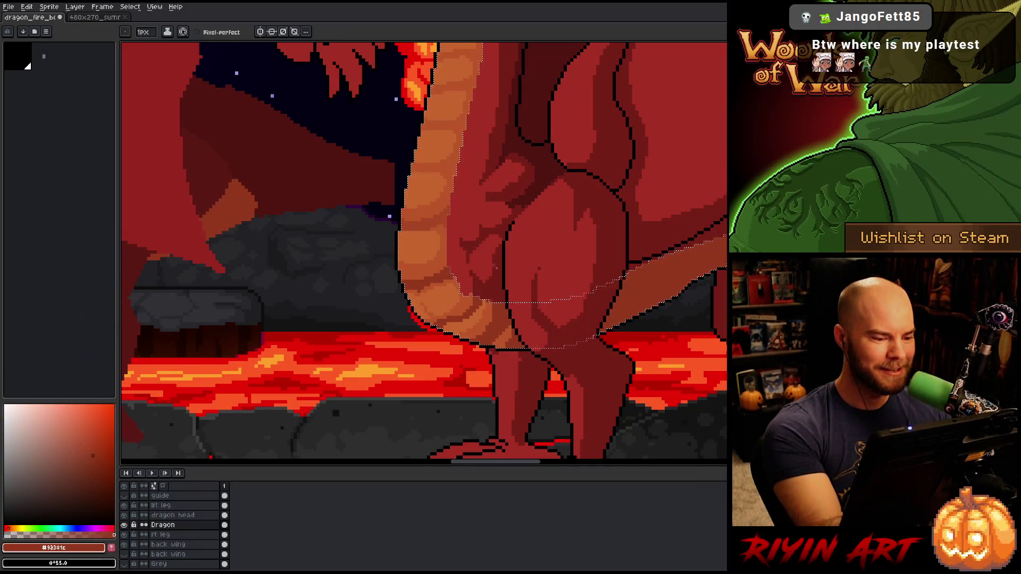
Add darker divisions and lighter orange highlights between the belly scales
{"action": "key", "text": "alt"}
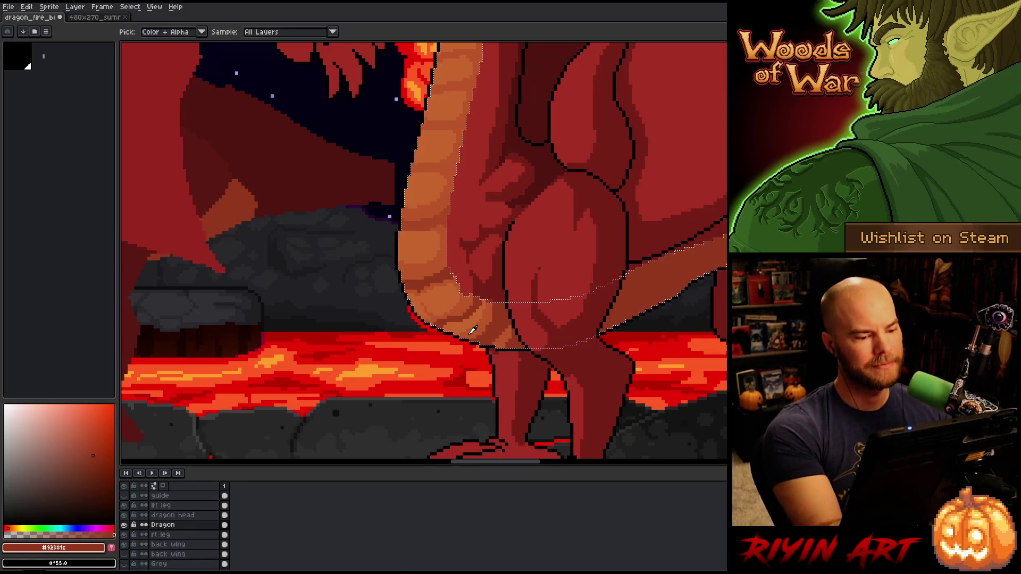
{"action": "left_click", "coordinate": [473, 330], "text": "alt"}
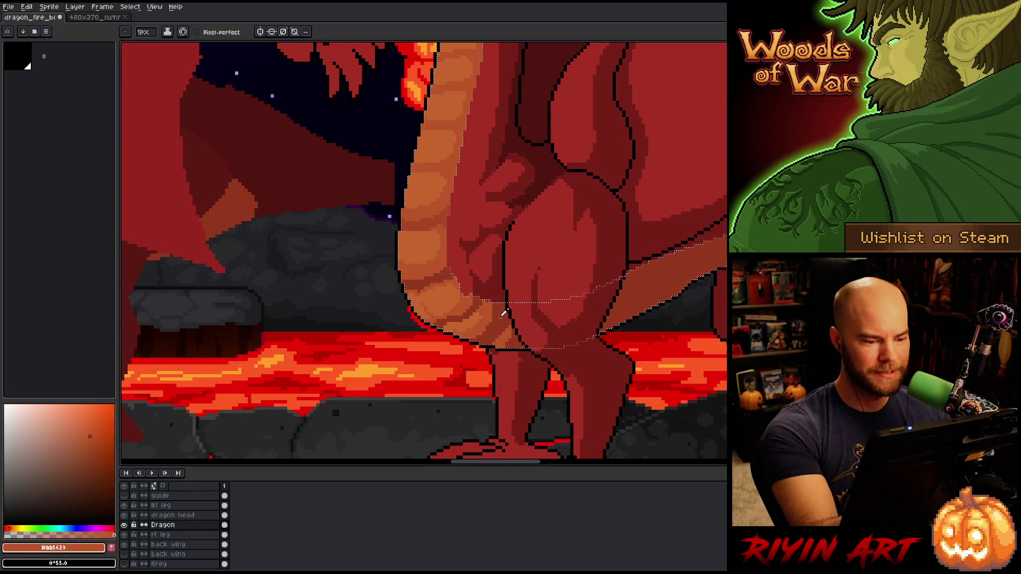
{"action": "left_click", "coordinate": [93, 455]}
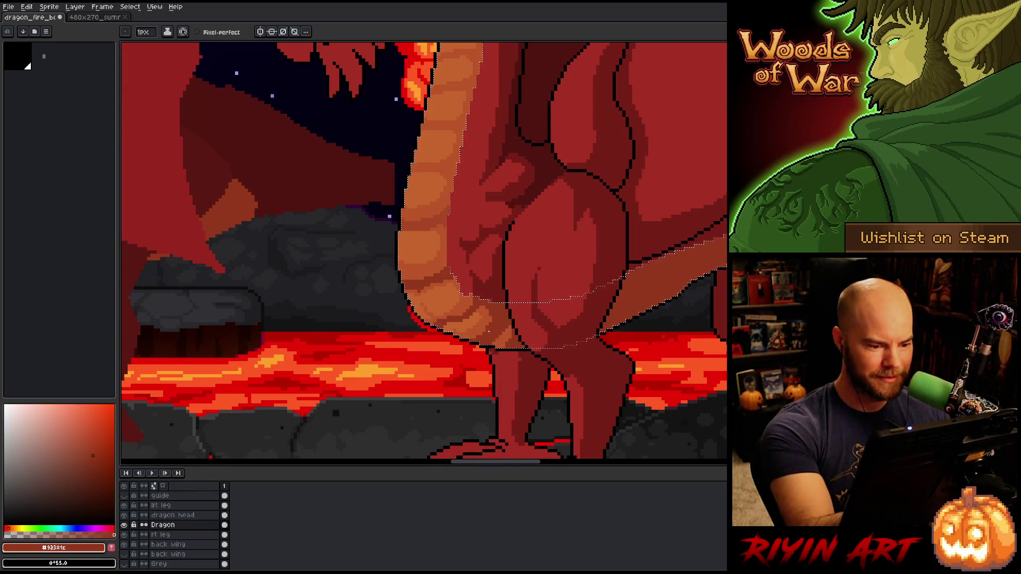
{"action": "left_click", "coordinate": [485, 315], "text": "alt"}
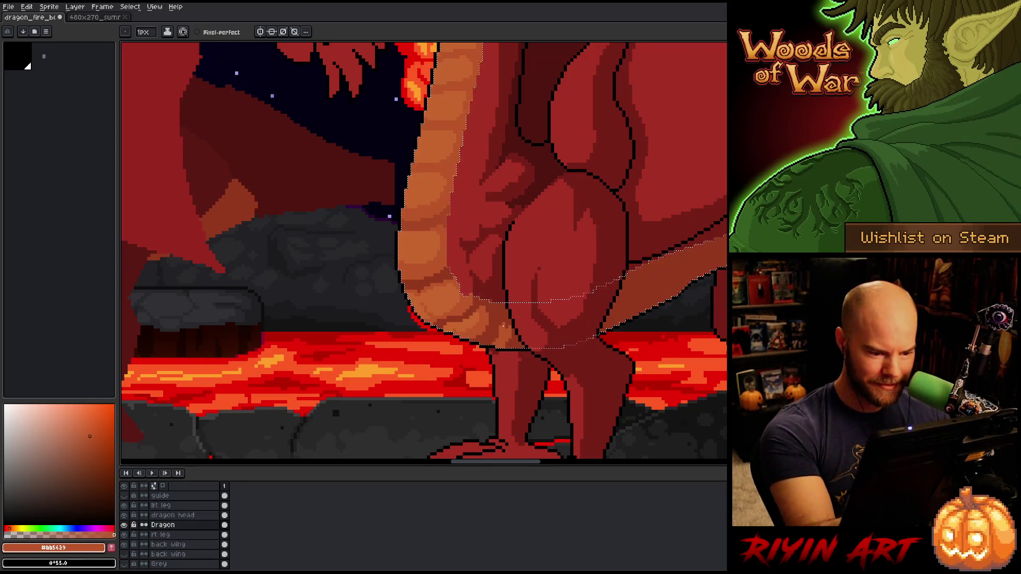
{"action": "left_click", "coordinate": [93, 456]}
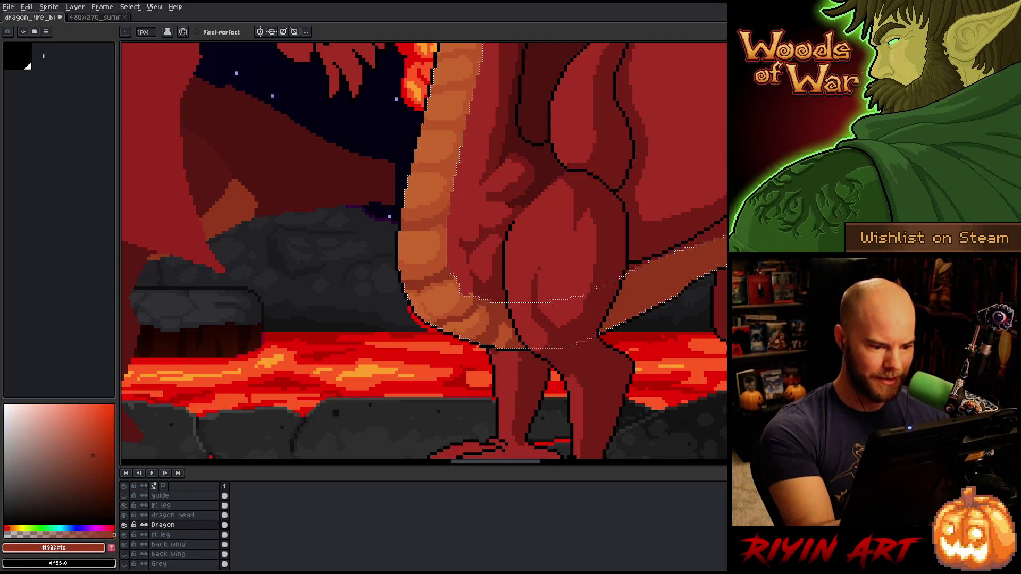
{"action": "left_click", "coordinate": [484, 315], "text": "alt"}
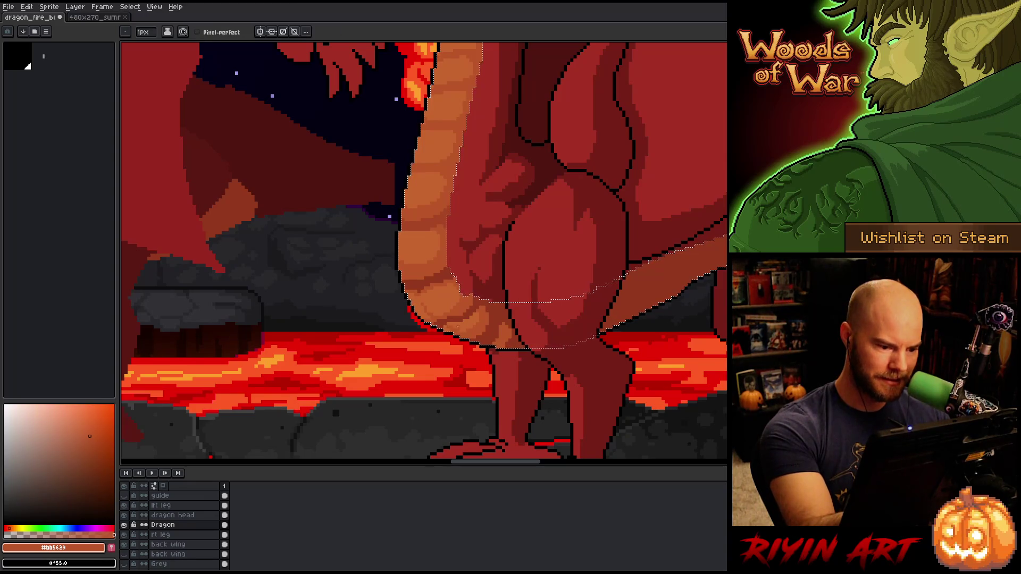
{"action": "left_click", "coordinate": [88, 430]}
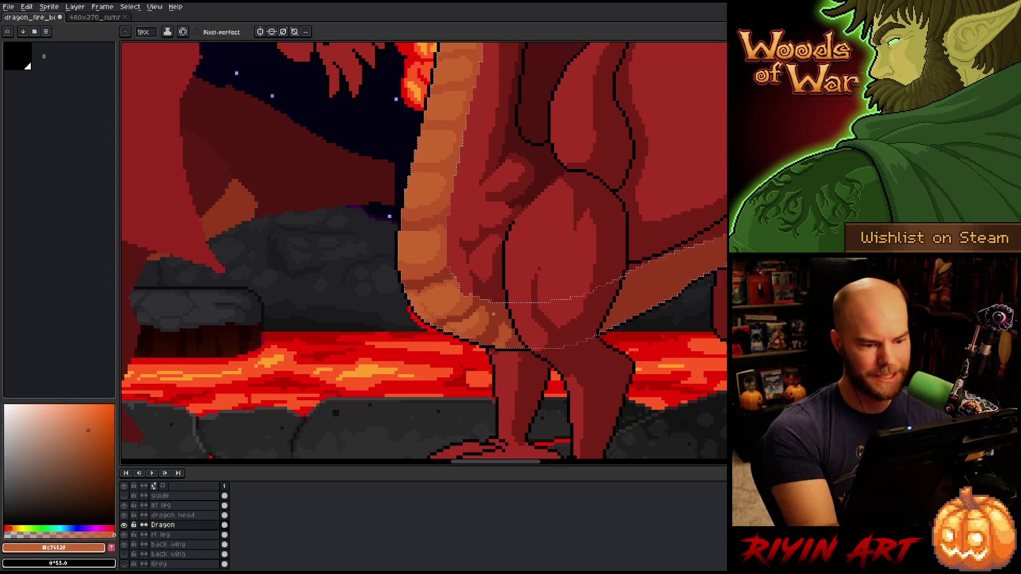
{"action": "left_click", "coordinate": [495, 319], "text": "alt"}
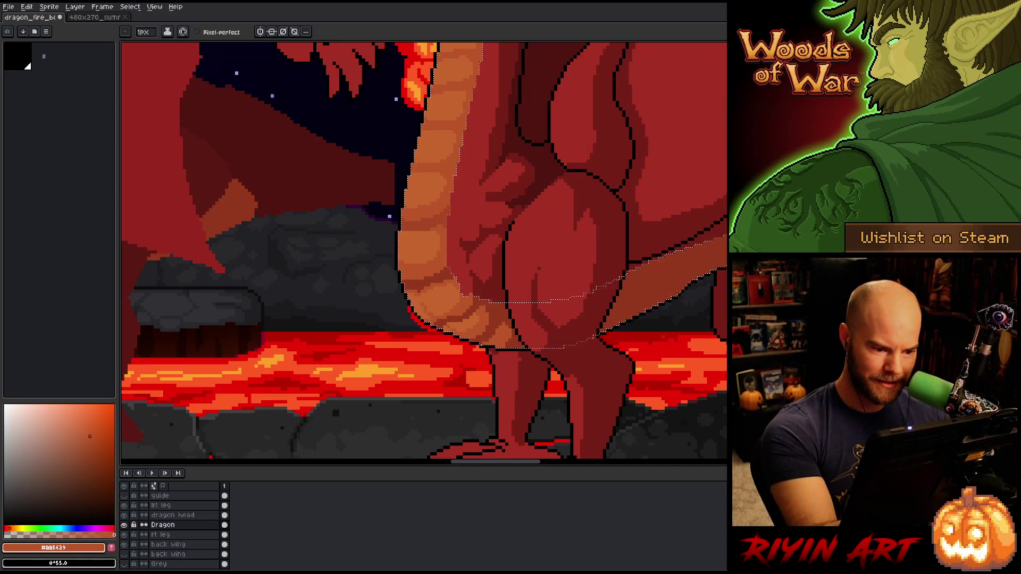
{"action": "left_click", "coordinate": [486, 308], "text": "alt"}
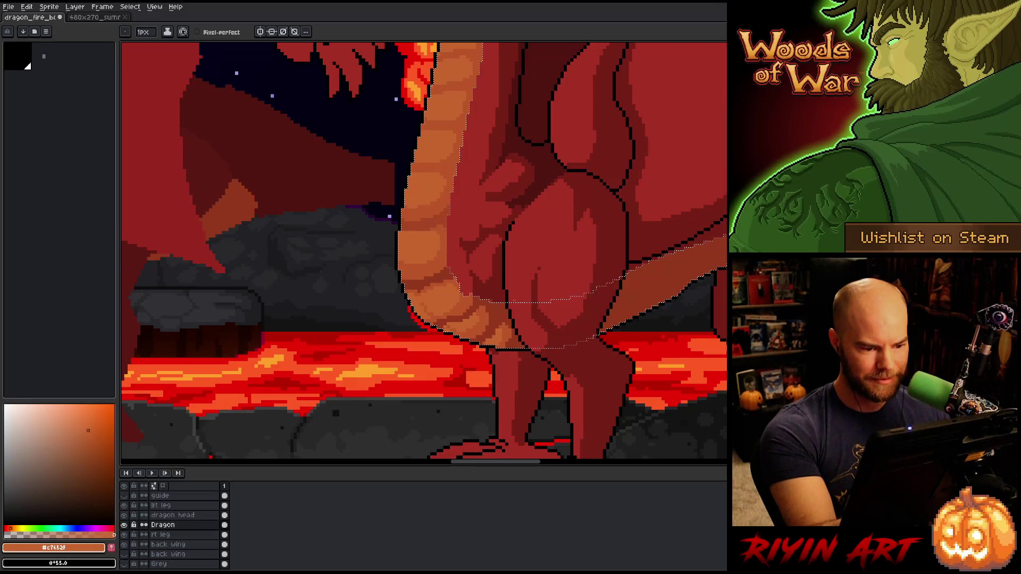
{"action": "left_click", "coordinate": [504, 341], "text": "alt"}
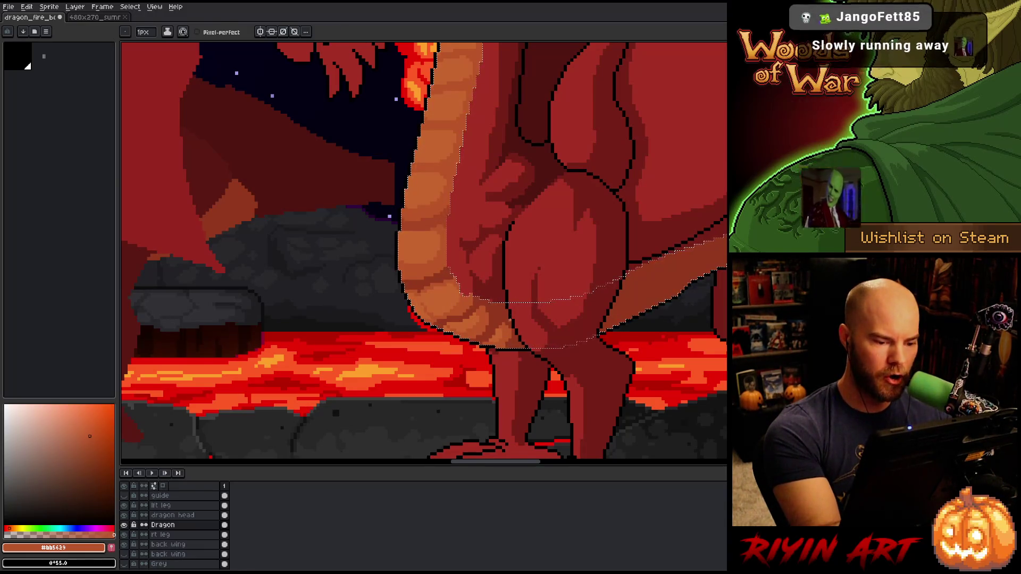
{"action": "left_click", "coordinate": [536, 273], "text": "alt"}
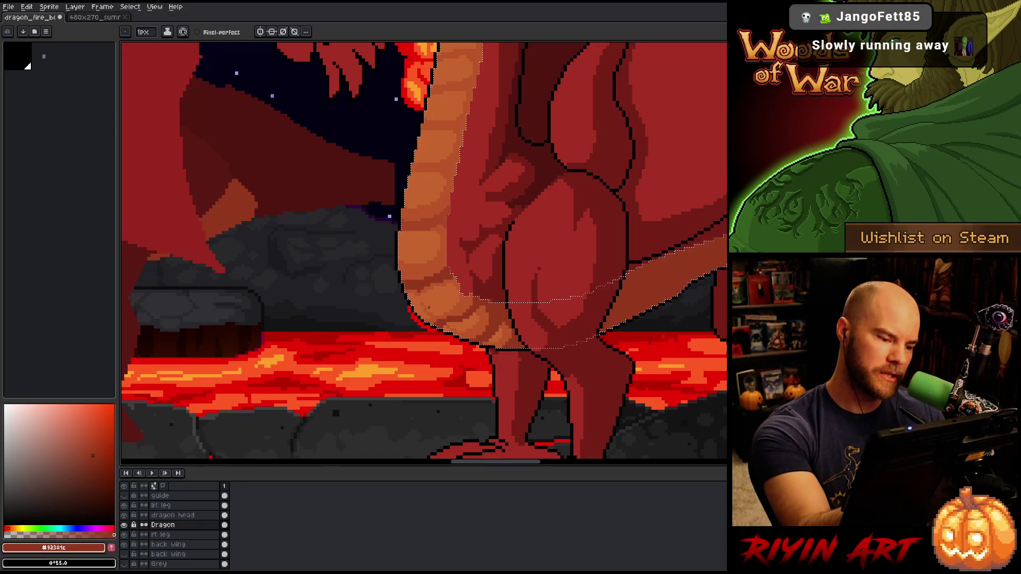
{"action": "left_click", "coordinate": [423, 297], "text": "alt"}
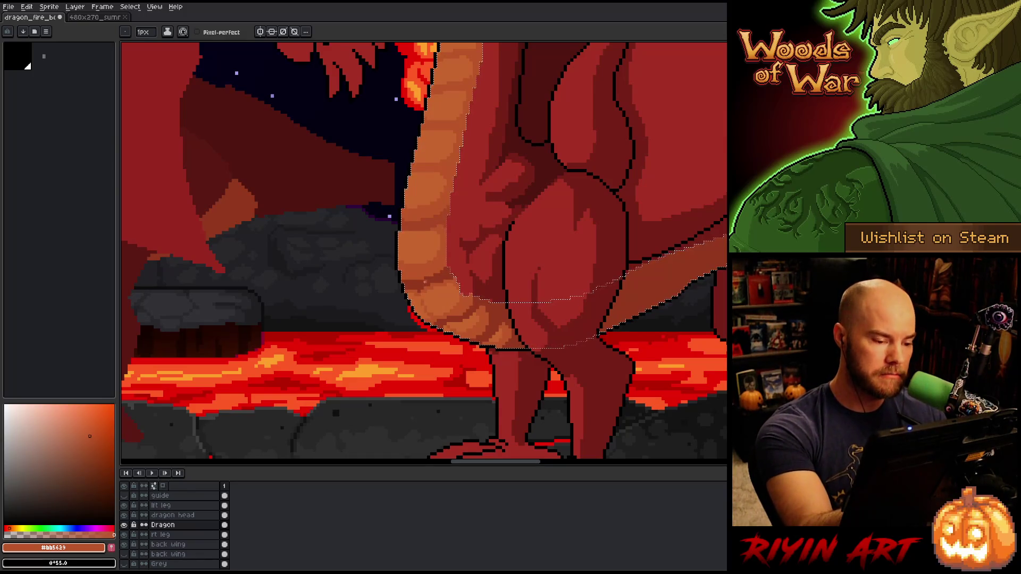
Save, then touch up belly scale pixels with darker orange-red and dark red shadows
{"action": "key", "text": "ctrl+s"}
{"action": "left_click", "coordinate": [429, 286]}
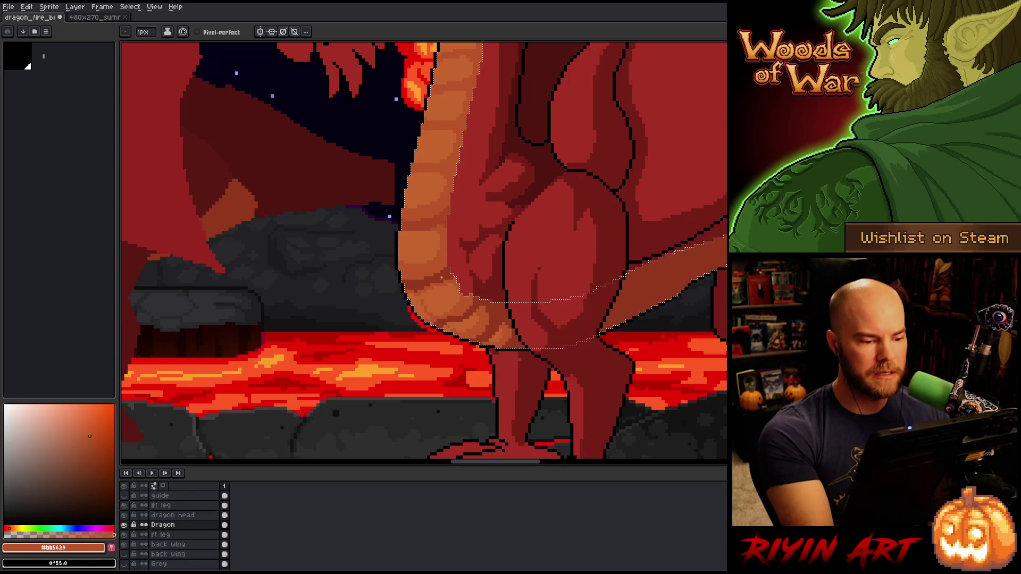
{"action": "left_click", "coordinate": [438, 226], "text": "alt"}
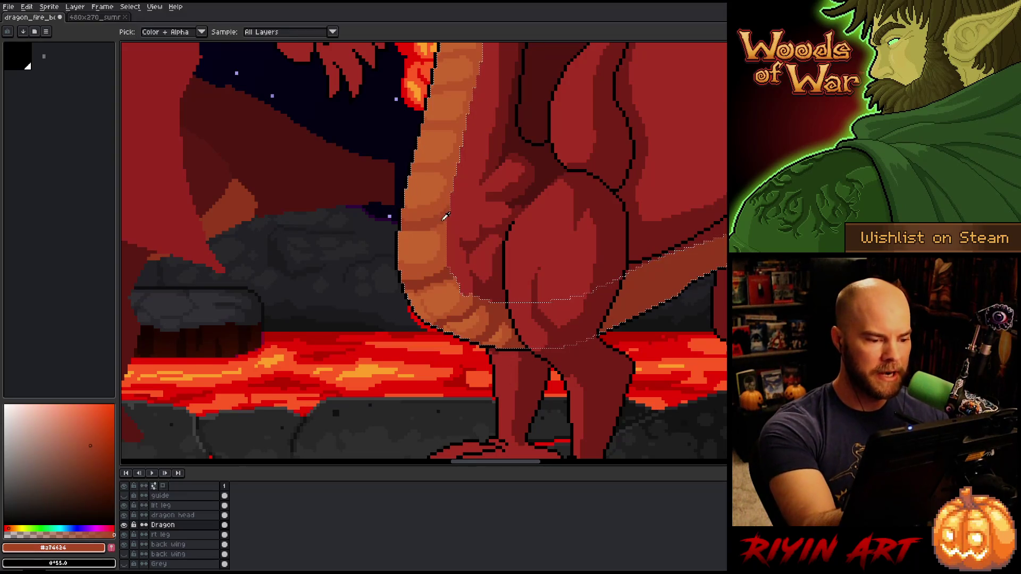
{"action": "left_click", "coordinate": [440, 209], "text": "alt"}
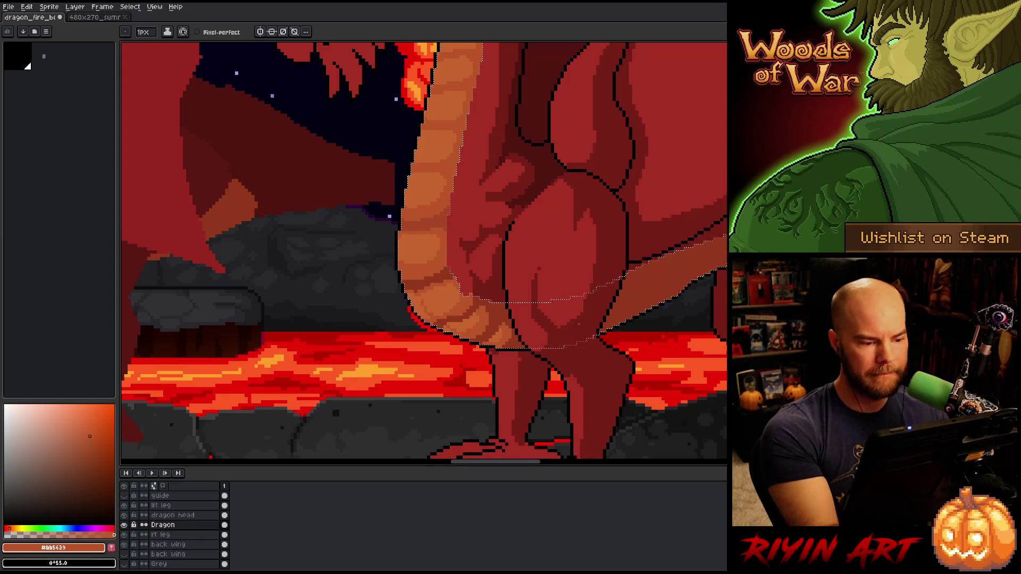
{"action": "left_click", "coordinate": [420, 276], "text": "alt"}
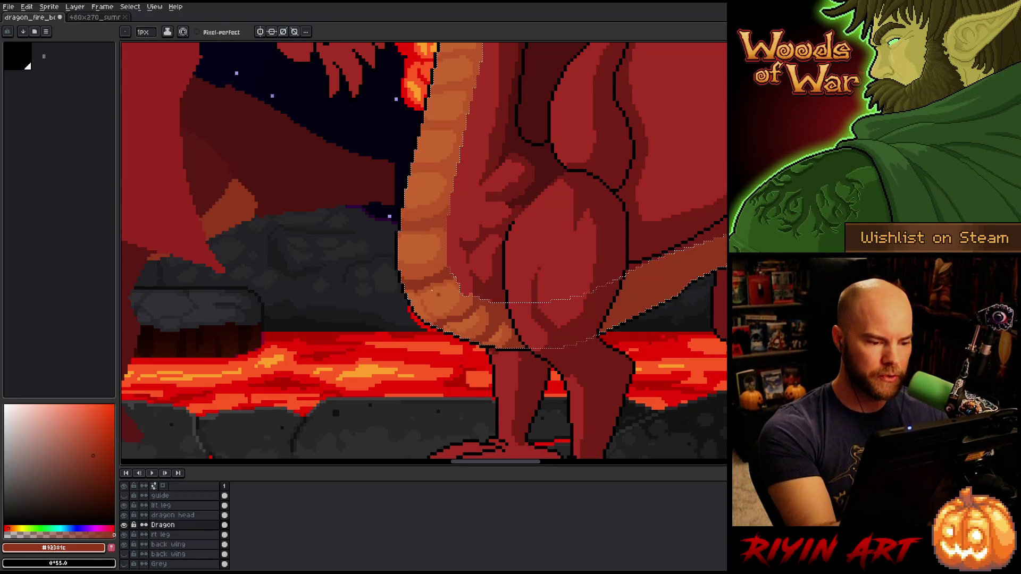
{"action": "left_click", "coordinate": [412, 291], "text": "alt"}
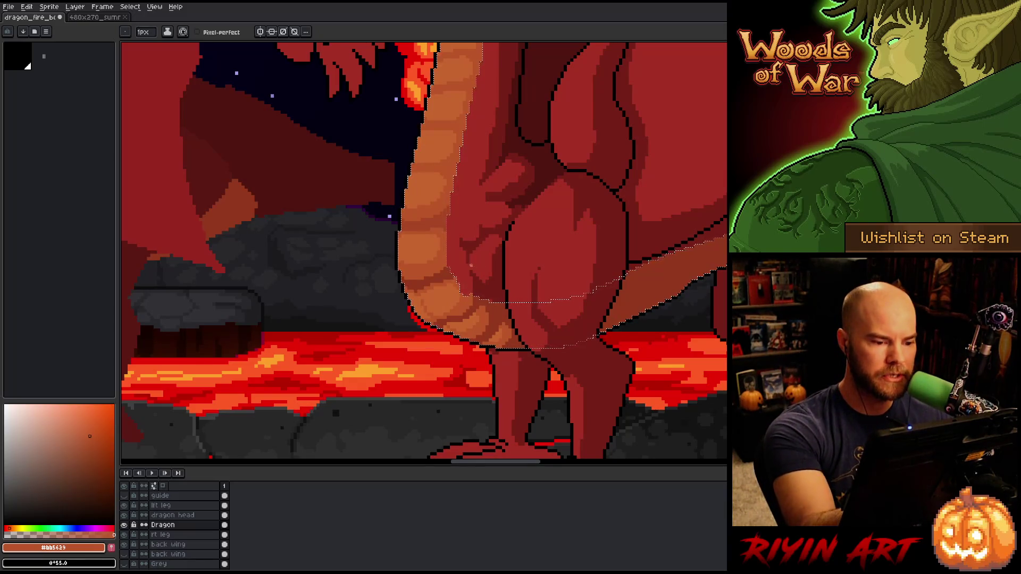
{"action": "scroll", "coordinate": [424, 250], "scroll_direction": "up", "scroll_amount": 3}
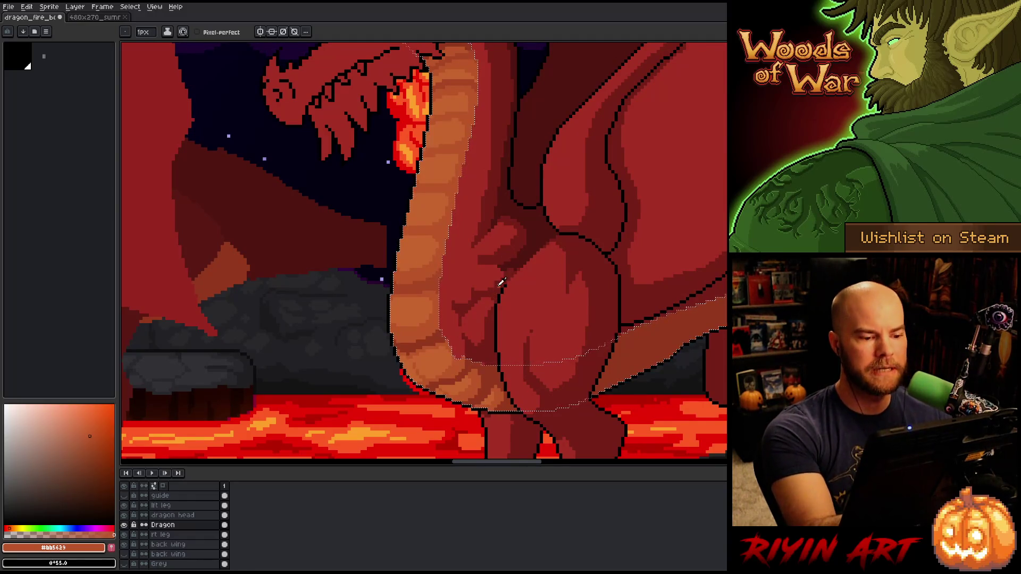
Magic-wand the orange scales, then deselect and re-enable pixel-perfect on the Pencil
{"action": "key", "text": "ctrl+d"}
{"action": "left_click", "coordinate": [499, 287], "text": "alt"}
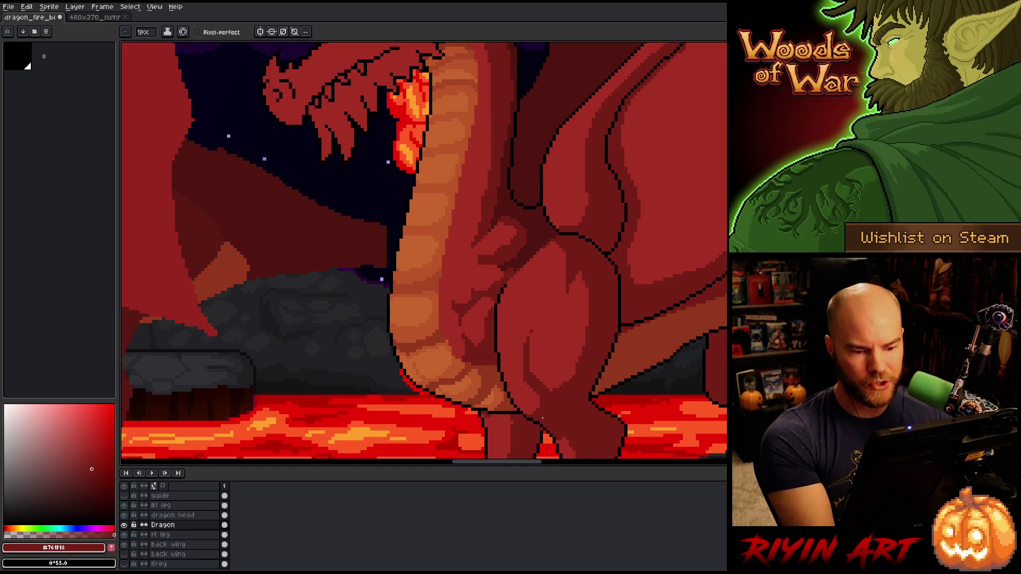
{"action": "left_click", "coordinate": [456, 200], "text": "alt"}
{"action": "key", "text": "w"}
{"action": "left_click", "coordinate": [456, 201]}
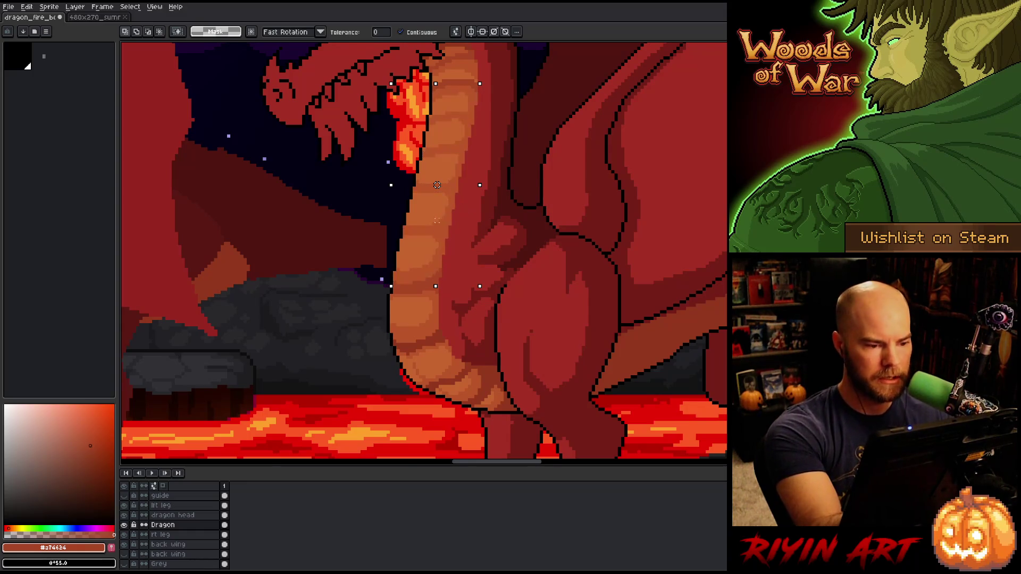
{"action": "key", "text": "ctrl+d"}
{"action": "key", "text": "b"}
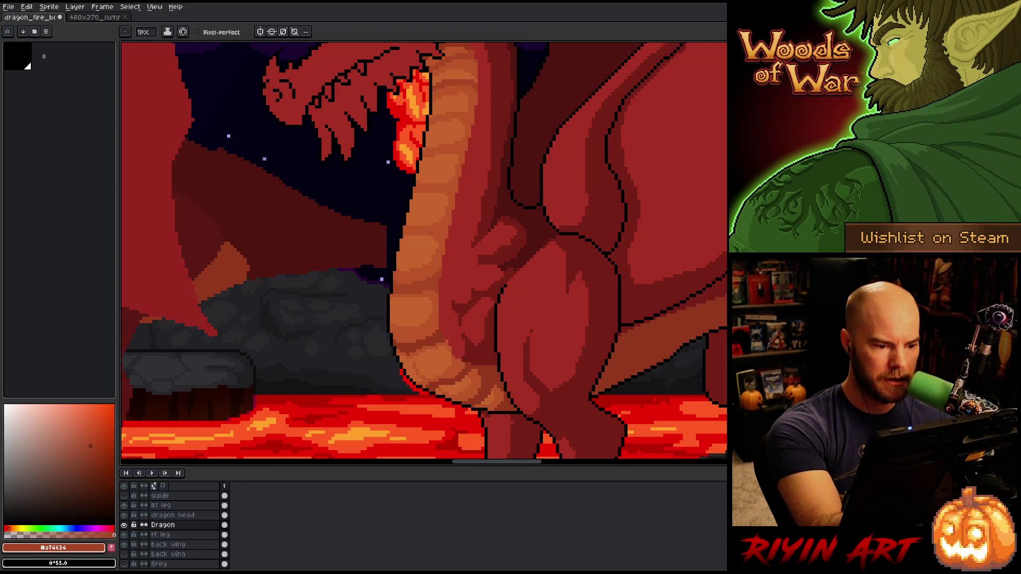
{"action": "left_click", "coordinate": [197, 31]}
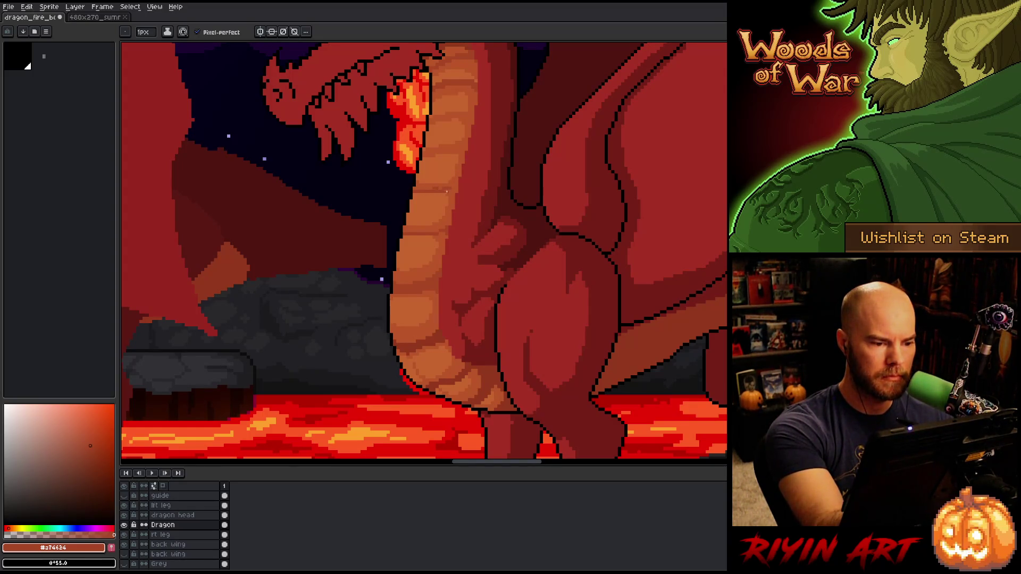
Shade the neck scales toward the jaw with alternating orange and red separations
{"action": "left_click", "coordinate": [435, 189], "text": "alt"}
{"action": "left_click", "coordinate": [455, 183], "text": "alt"}
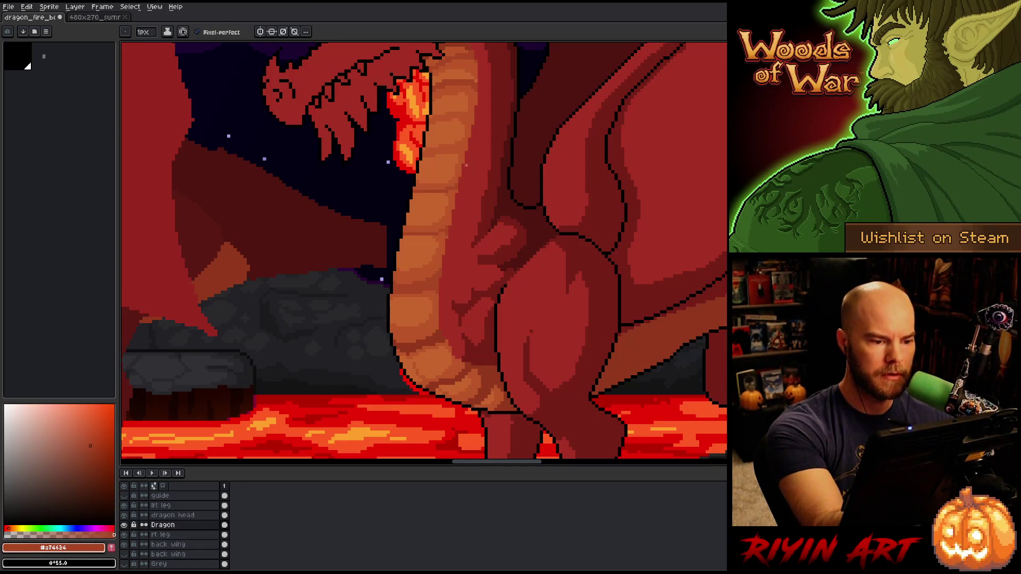
{"action": "left_click", "coordinate": [456, 189], "text": "alt"}
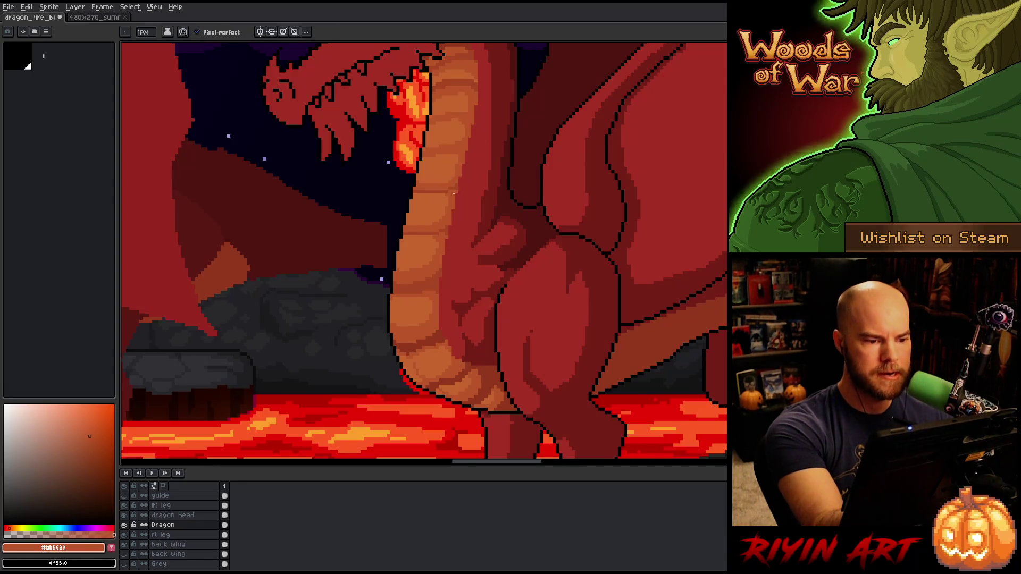
{"action": "left_click", "coordinate": [457, 186], "text": "alt"}
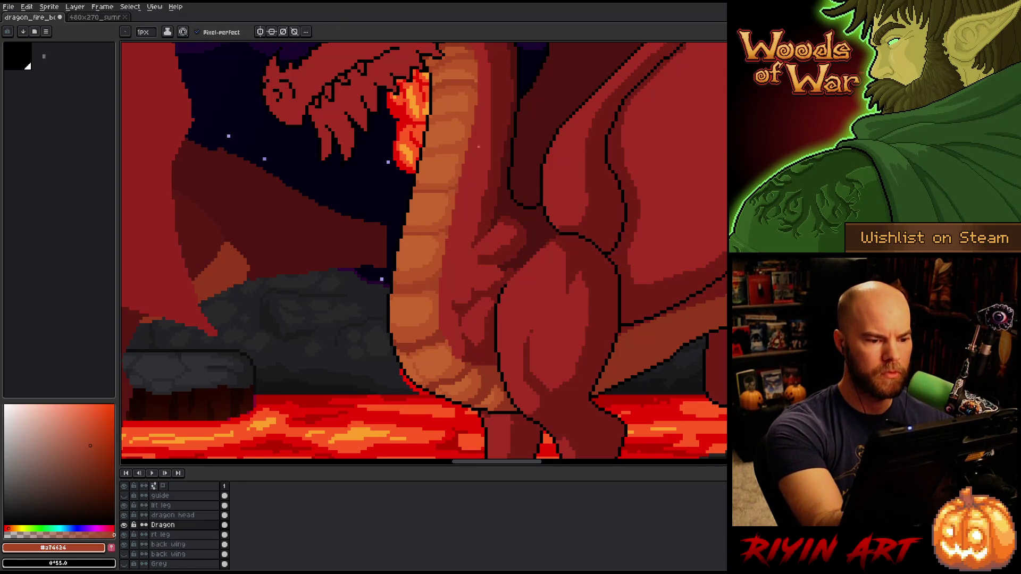
{"action": "scroll", "coordinate": [478, 146], "scroll_direction": "down", "scroll_amount": 2}
{"action": "scroll", "coordinate": [479, 193], "scroll_direction": "up", "scroll_amount": 2}
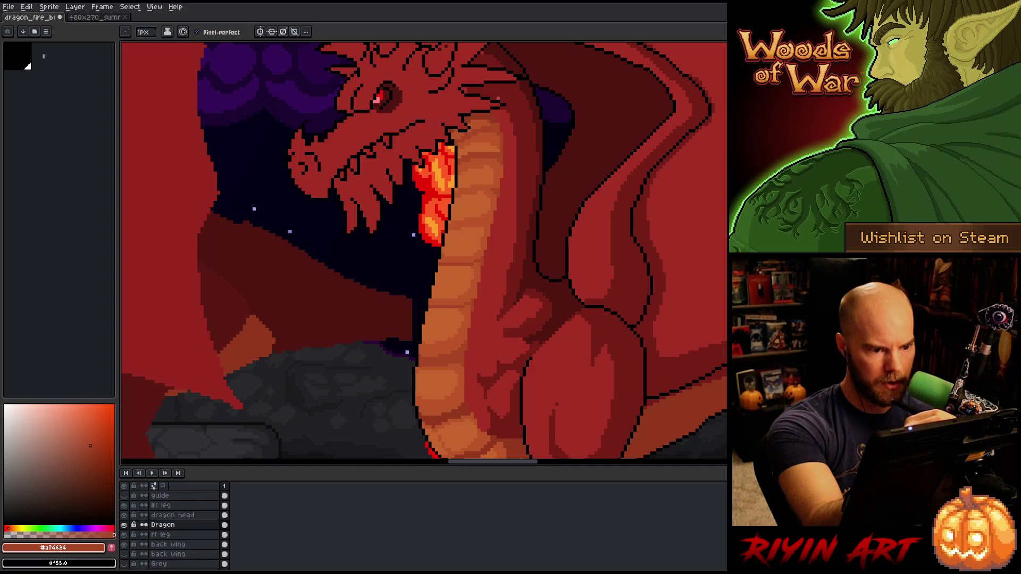
Paint more orange belly colour on the throat and save
{"action": "key", "text": "g"}
{"action": "key", "text": "b"}
{"action": "left_click", "coordinate": [477, 136], "text": "alt"}
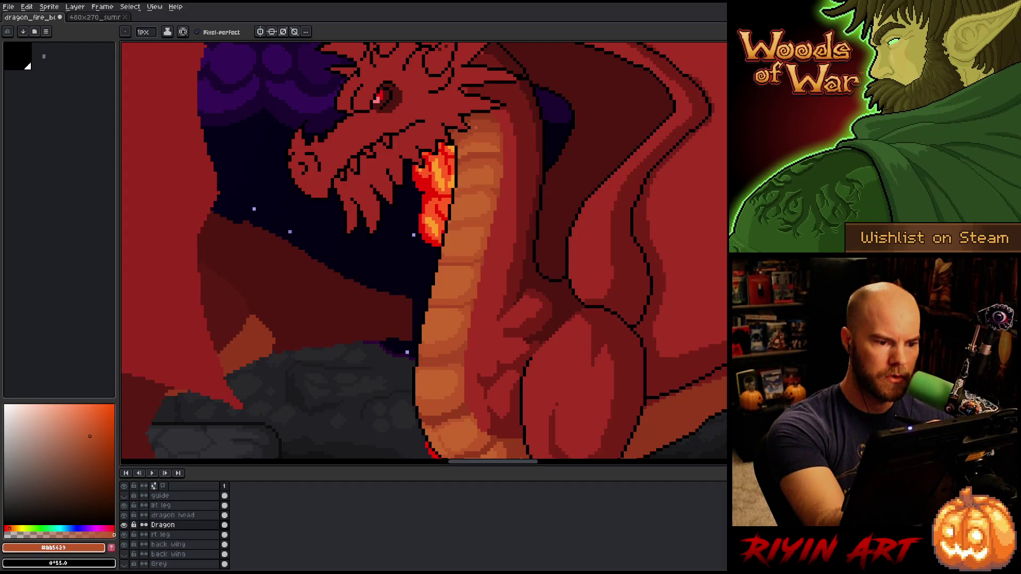
{"action": "key", "text": "ctrl+s"}
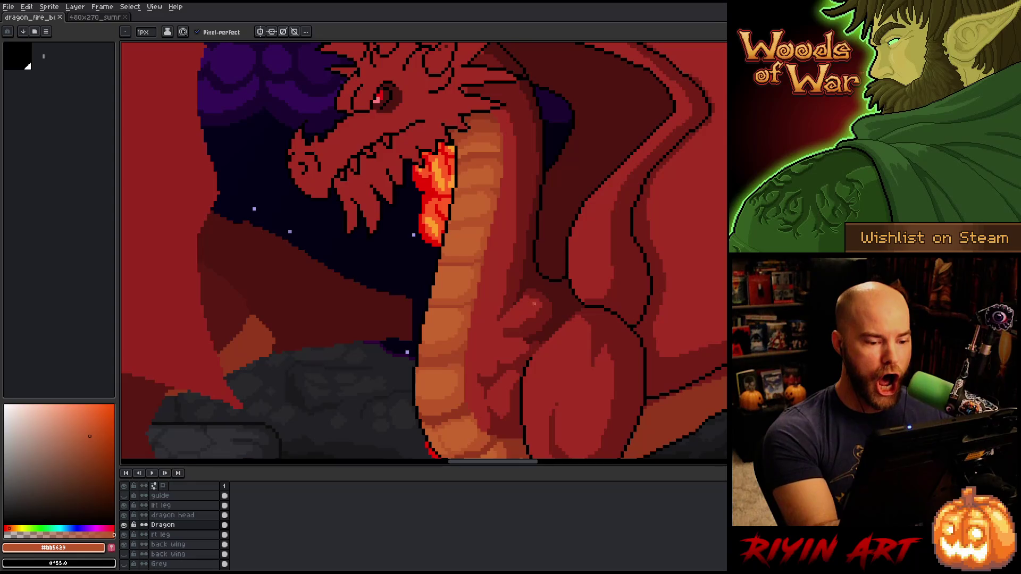
Shade the neck with mid, darker and darkest reds, save, and select the lft leg layer
{"action": "left_click", "coordinate": [534, 307], "text": "alt"}
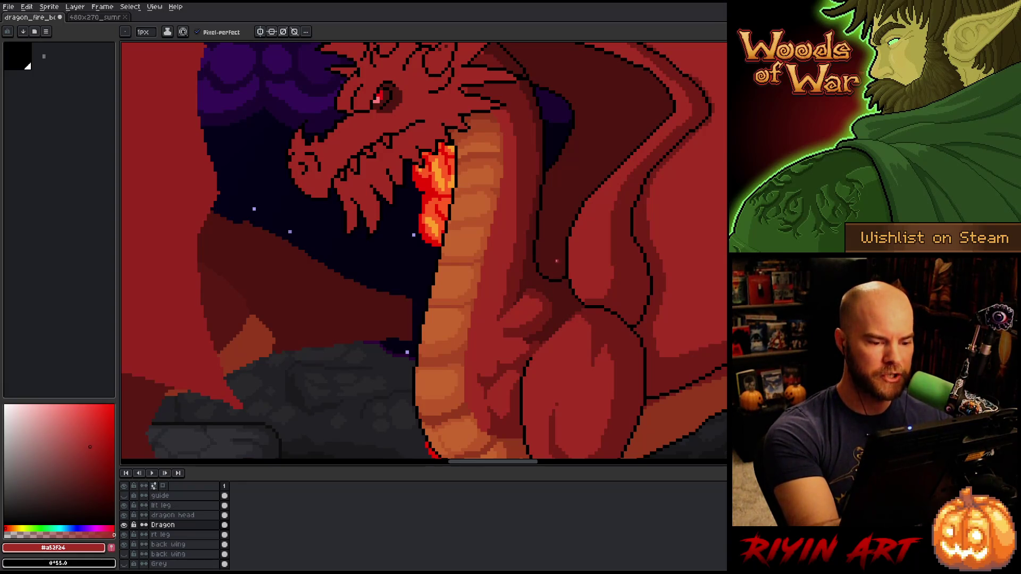
{"action": "left_click", "coordinate": [523, 297], "text": "alt"}
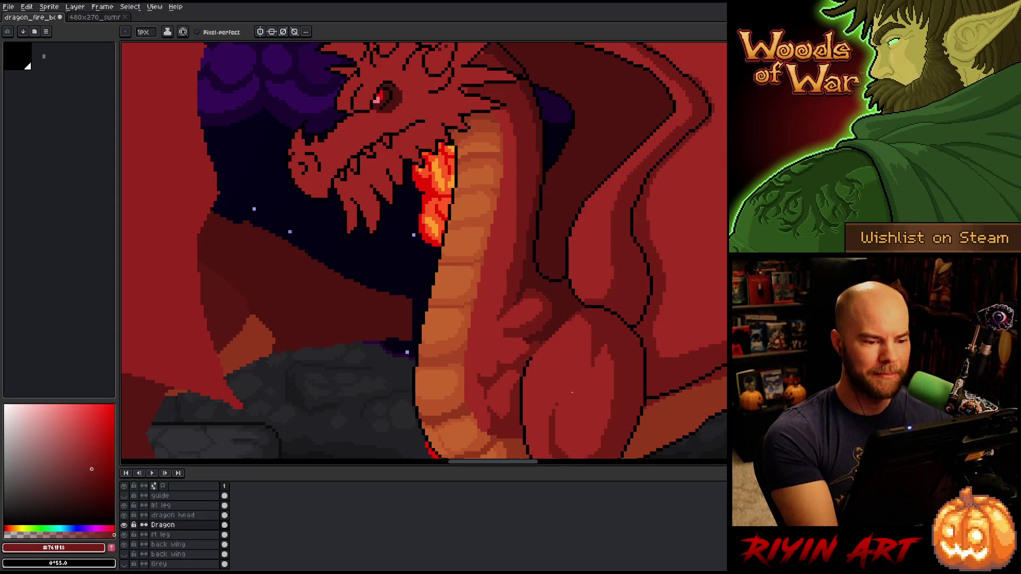
{"action": "left_click", "coordinate": [536, 165], "text": "alt"}
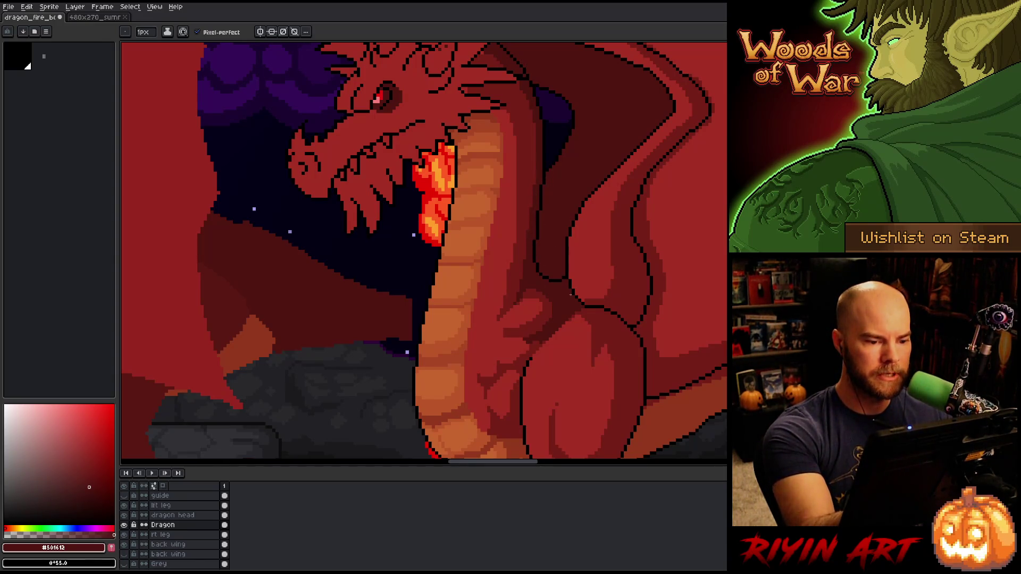
{"action": "key", "text": "ctrl+s"}
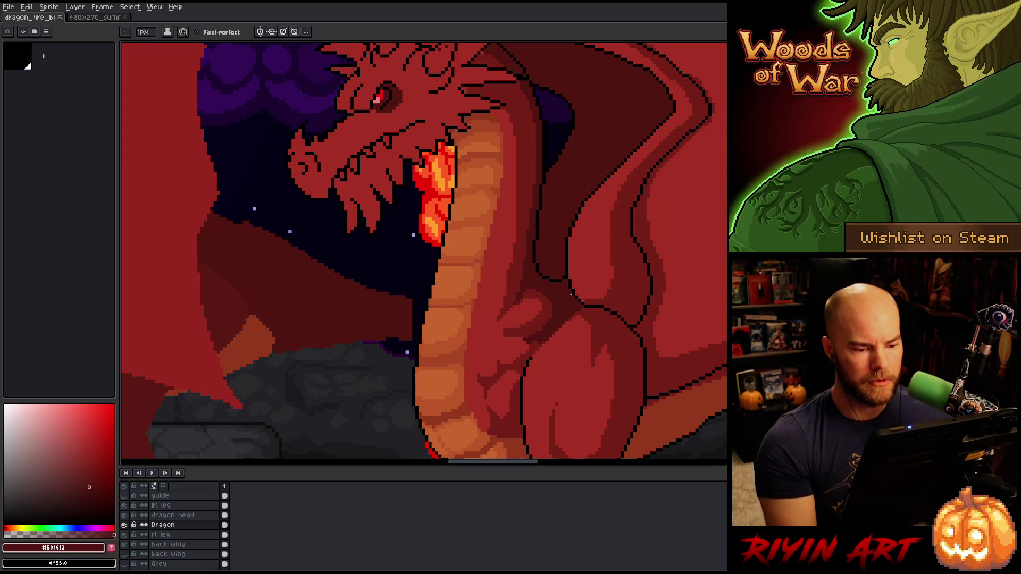
{"action": "left_click", "coordinate": [595, 306], "text": "alt"}
{"action": "left_click", "coordinate": [594, 307], "text": "alt"}
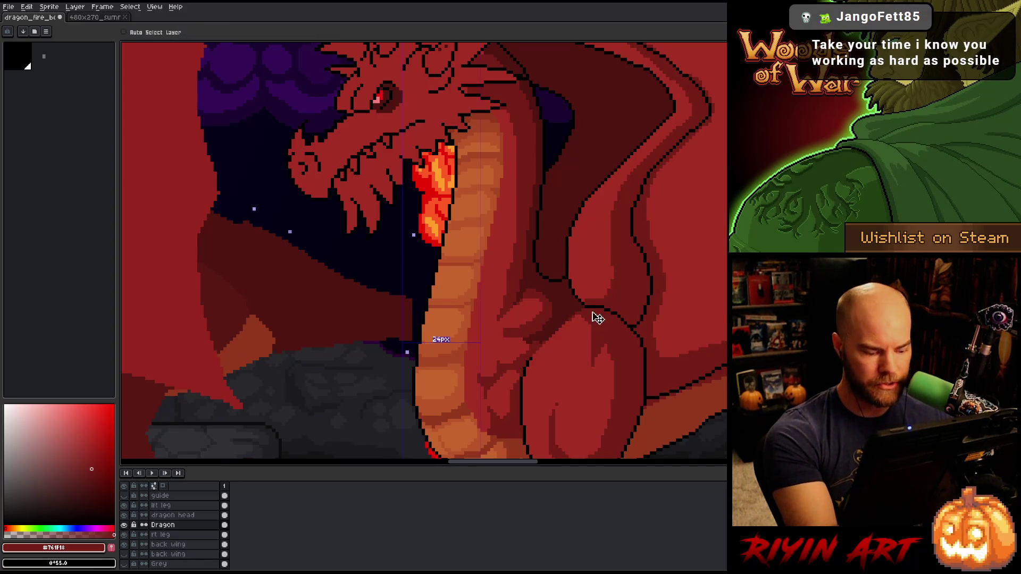
{"action": "left_click", "coordinate": [177, 505]}
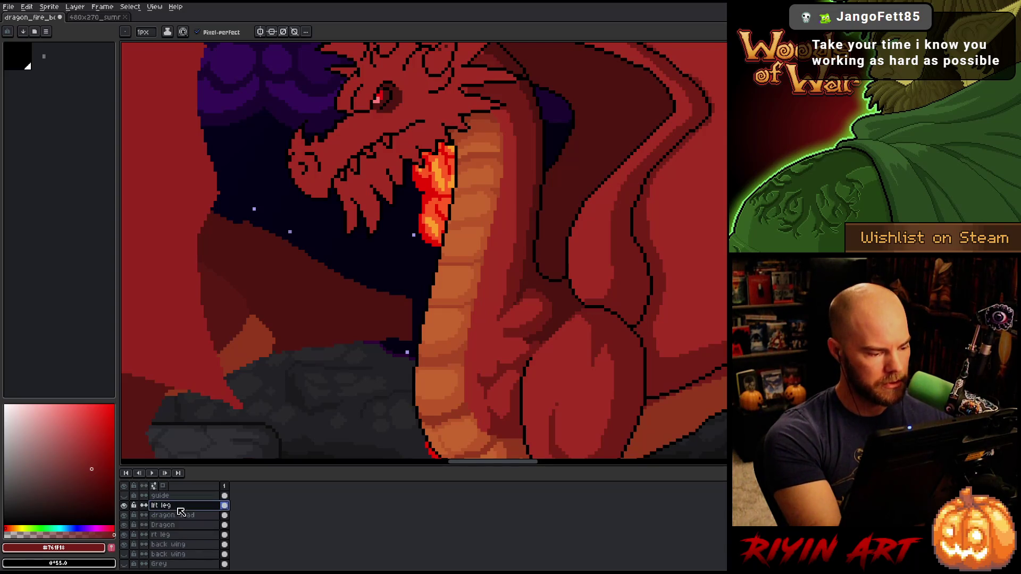
Save the dragon artwork with Ctrl+S
{"action": "left_click", "coordinate": [592, 279], "text": "alt"}
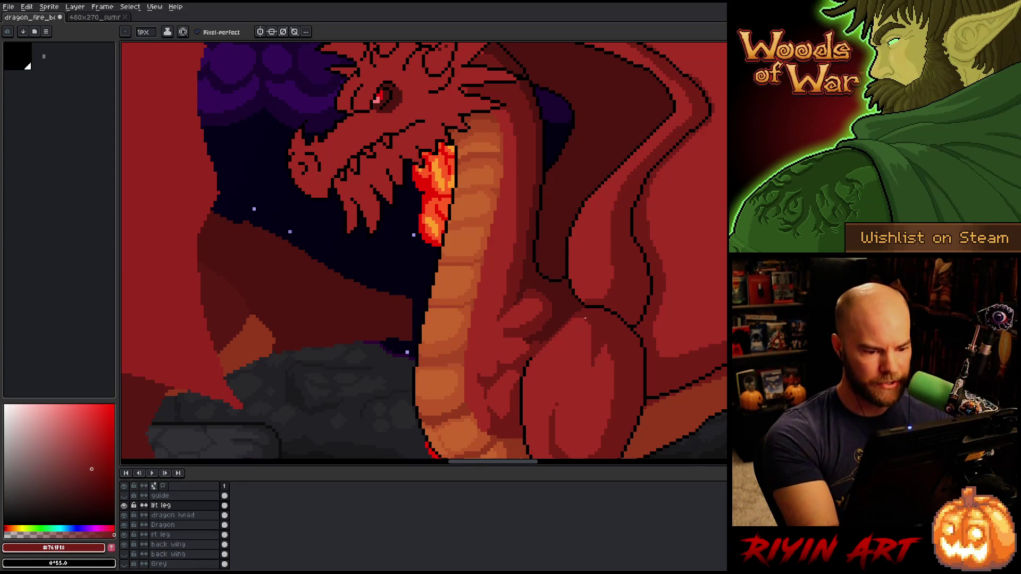
{"action": "key", "text": "ctrl+s"}
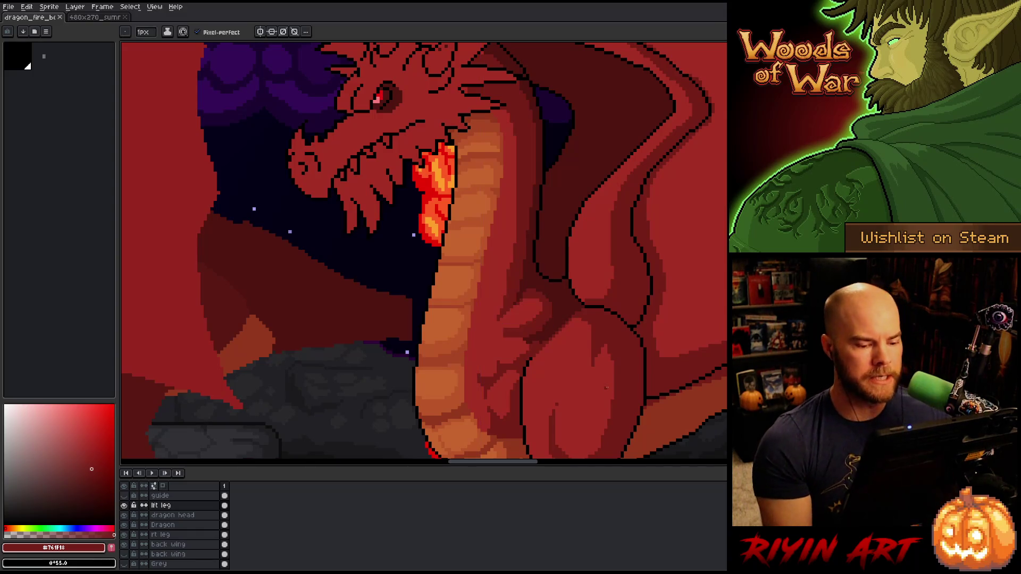
{"action": "scroll", "coordinate": [433, 384], "scroll_direction": "down", "scroll_amount": 2}
{"action": "scroll", "coordinate": [515, 389], "scroll_direction": "up", "scroll_amount": 1}
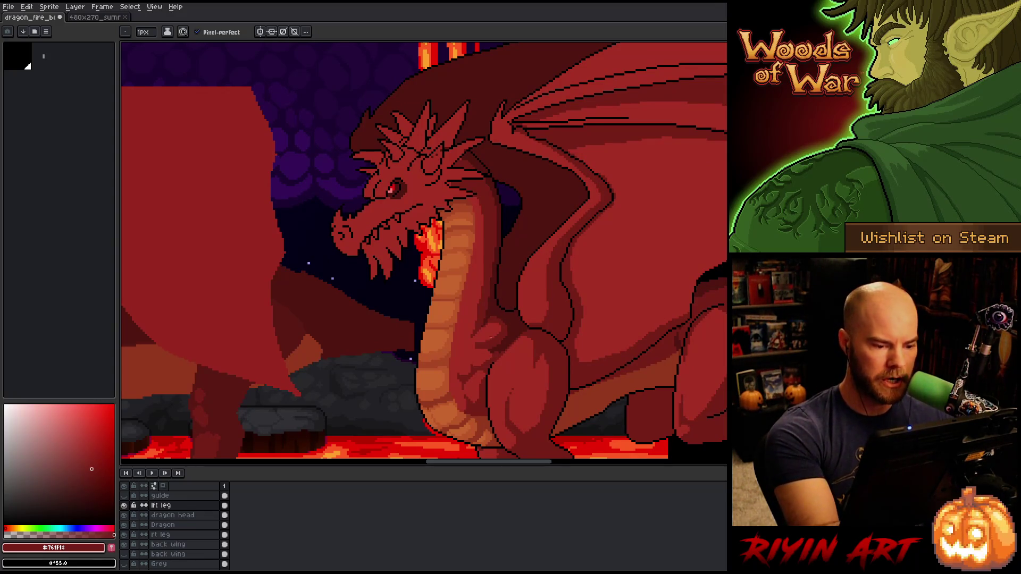
Sample the dark shadow red and draw a thin line down the dragon's neck
{"action": "left_click", "coordinate": [477, 303], "text": "alt"}
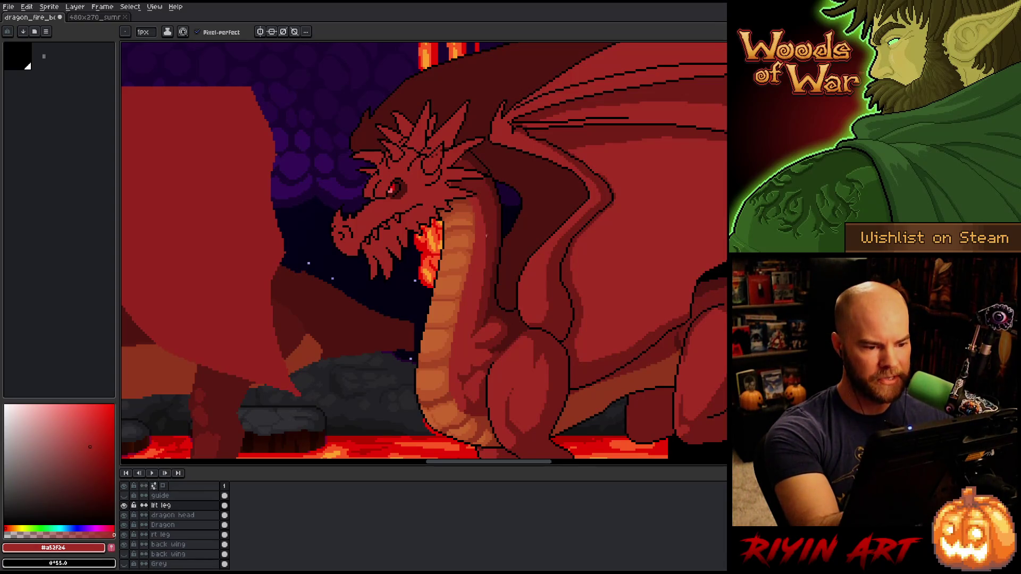
{"action": "left_click", "coordinate": [496, 180], "text": "alt"}
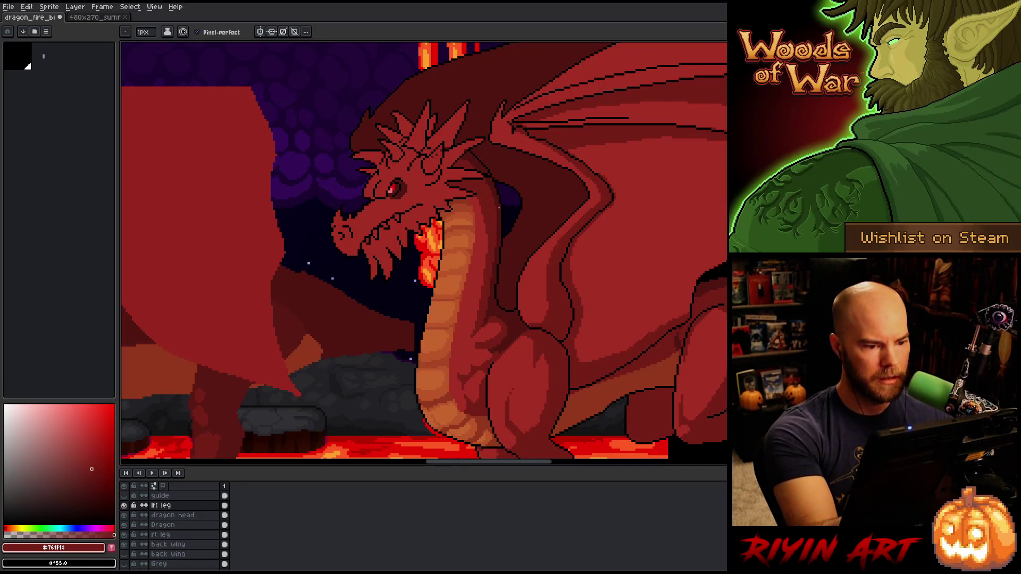
{"action": "left_click", "coordinate": [467, 185], "text": "alt"}
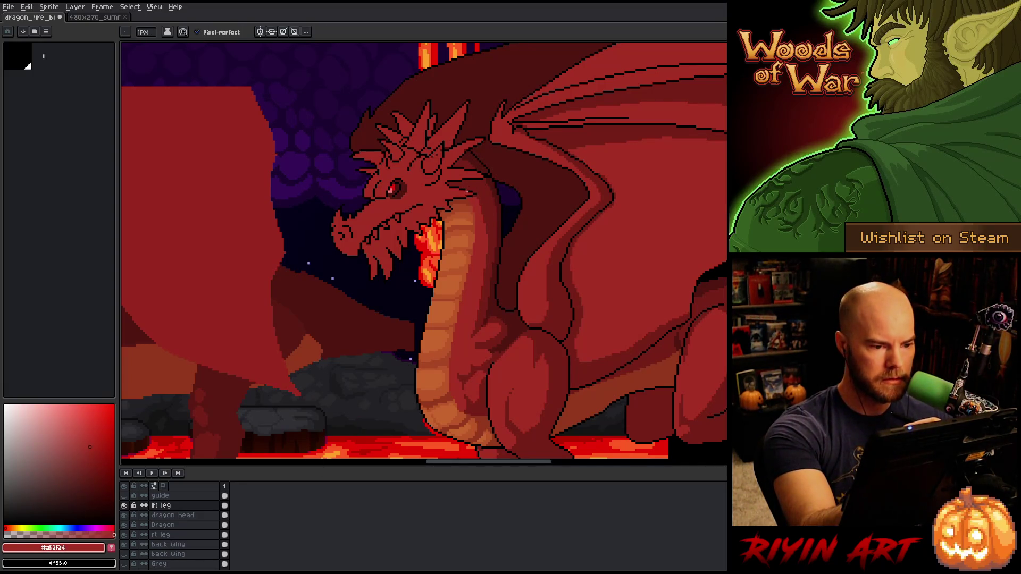
{"action": "left_click", "coordinate": [479, 207], "text": "alt"}
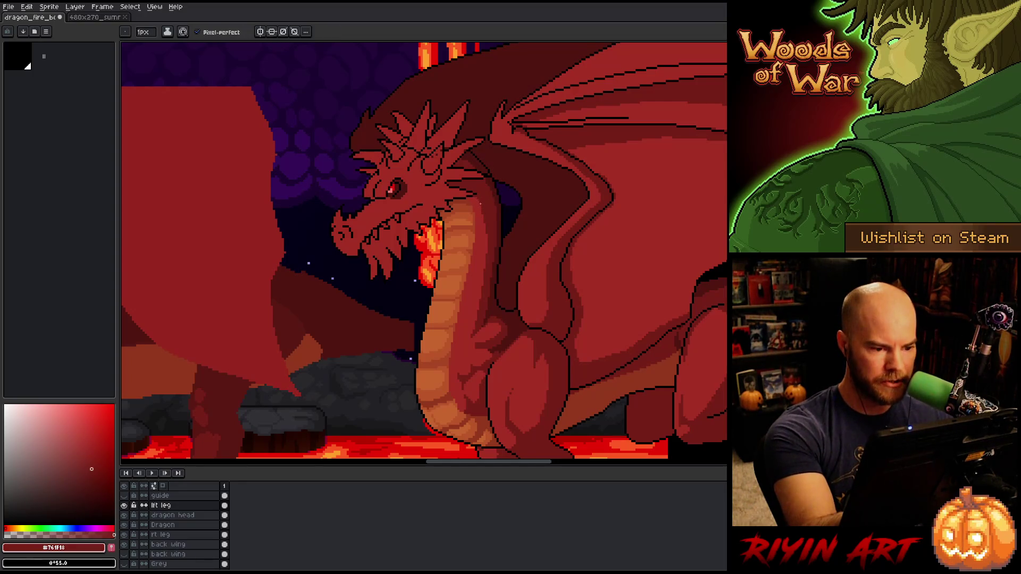
{"action": "left_click_drag", "start_coordinate": [485, 223], "coordinate": [463, 346]}
Solo the lft leg layer, lasso the stray stroke, delete it, and show all layers
{"action": "key", "text": "g"}
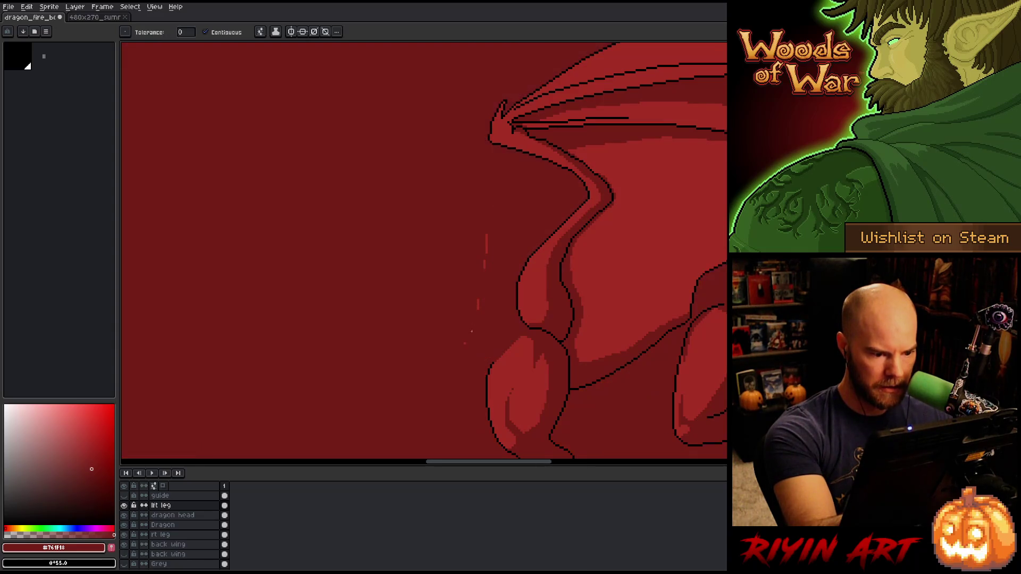
{"action": "key", "text": "m"}
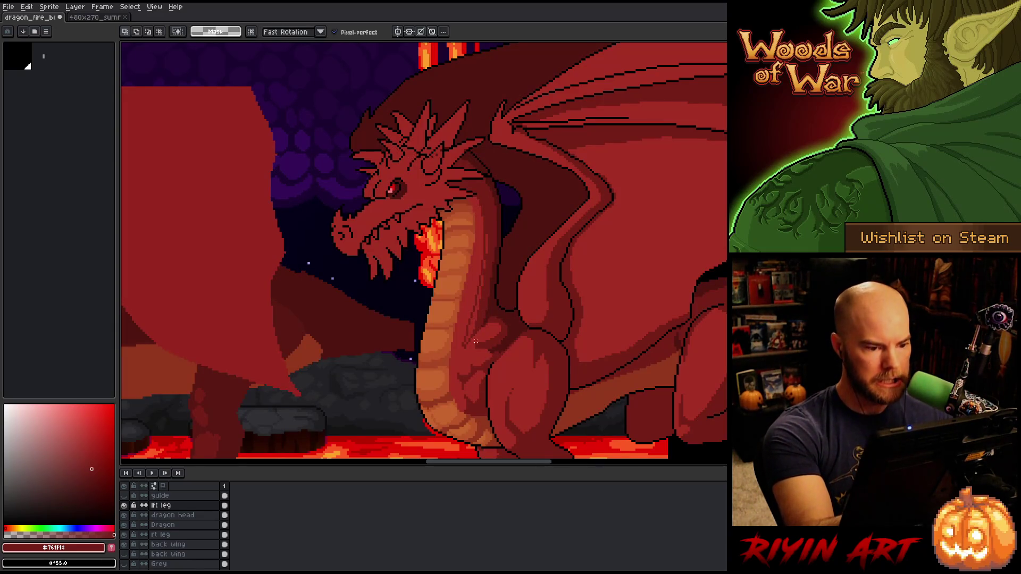
{"action": "left_click", "coordinate": [124, 505], "text": "alt"}
{"action": "mouse_move", "coordinate": [447, 382]}
{"action": "left_mouse_down"}
{"action": "mouse_move", "coordinate": [472, 367]}
{"action": "mouse_move", "coordinate": [505, 231]}
{"action": "mouse_move", "coordinate": [354, 242]}
{"action": "mouse_move", "coordinate": [320, 336]}
{"action": "left_mouse_up"}
{"action": "key", "text": "Delete"}
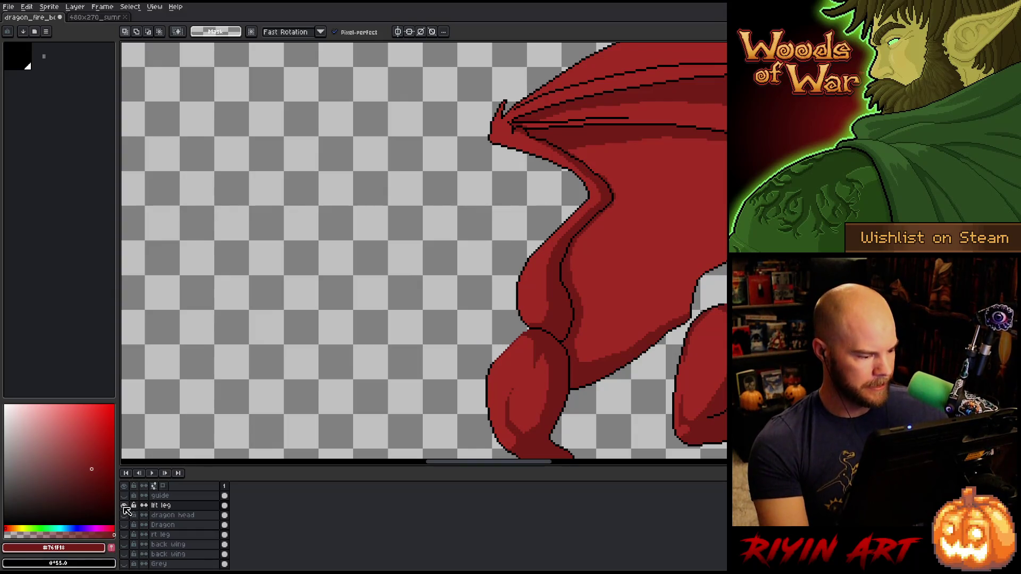
{"action": "left_click", "coordinate": [124, 505], "text": "alt"}
Return to the Dragon layer, clear the selection, and sample the body and shadow reds
{"action": "left_click", "coordinate": [165, 525]}
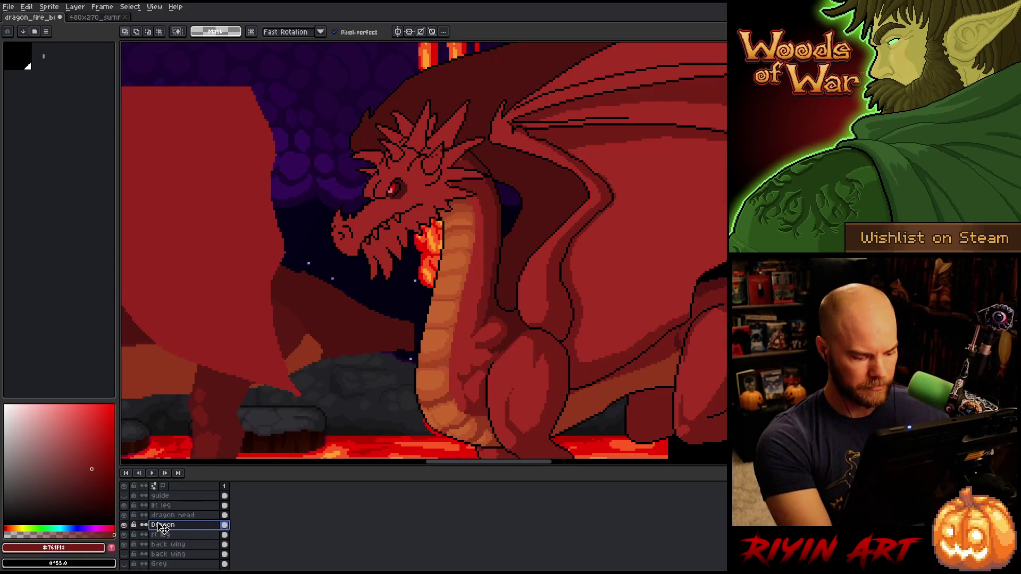
{"action": "key", "text": "ctrl+shift+d"}
{"action": "key", "text": "ctrl+d"}
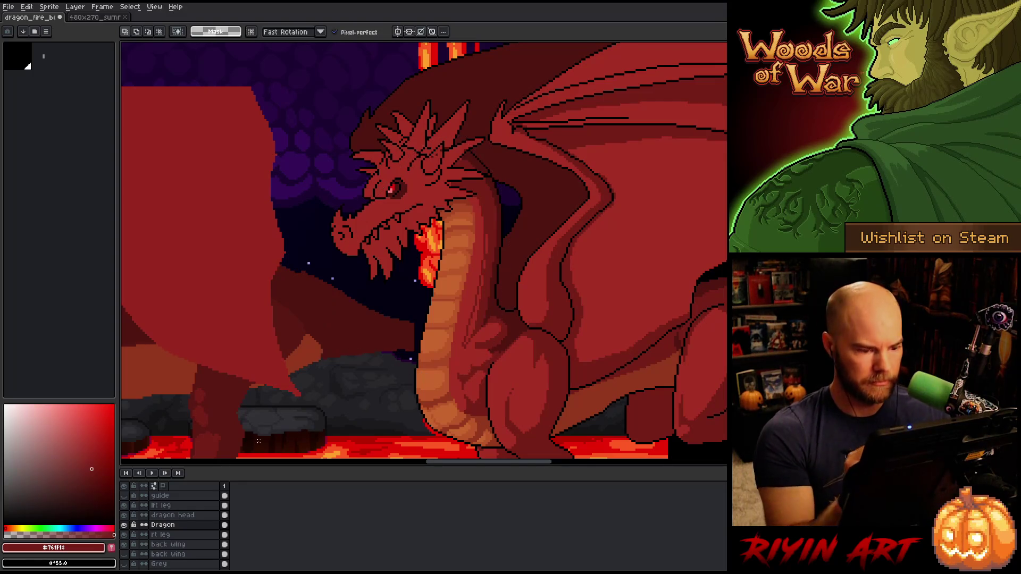
{"action": "key", "text": "b"}
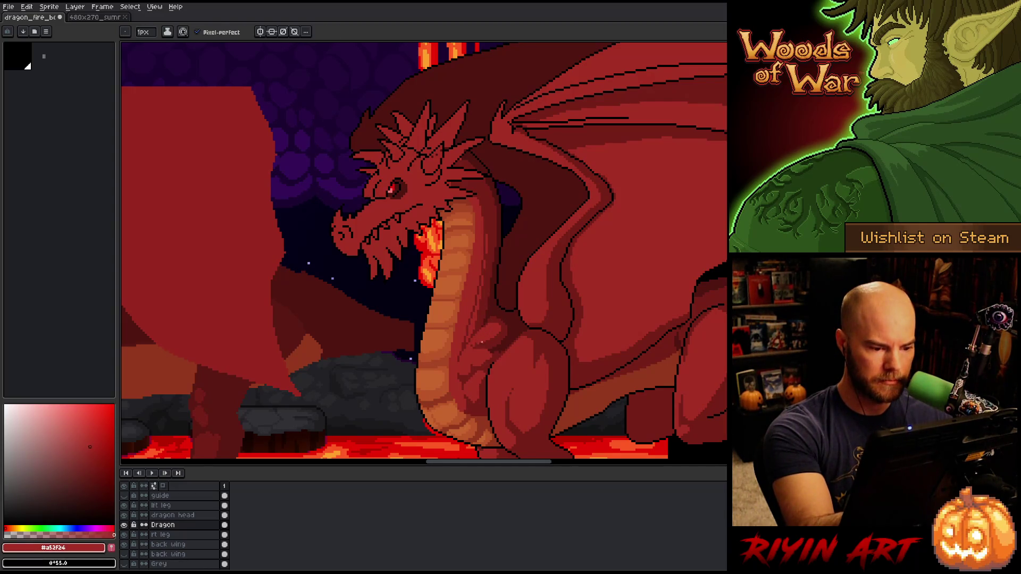
{"action": "left_click", "coordinate": [475, 344], "text": "alt"}
{"action": "key", "text": "g"}
{"action": "left_click", "coordinate": [471, 327], "text": "alt"}
{"action": "key", "text": "b"}
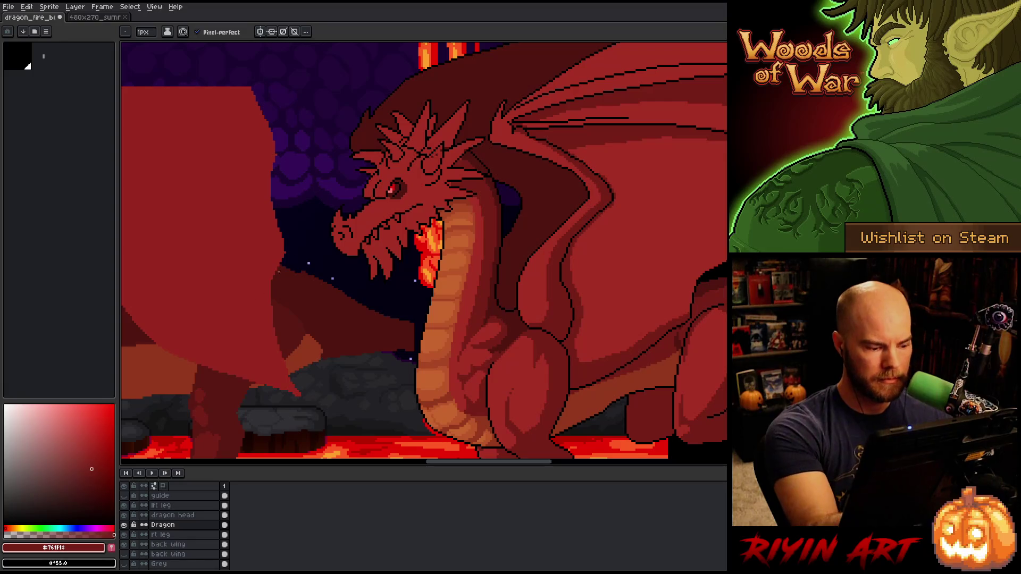
Select the dragon head layer and sample its body red and black outline colours
{"action": "left_click", "coordinate": [454, 179], "text": "ctrl"}
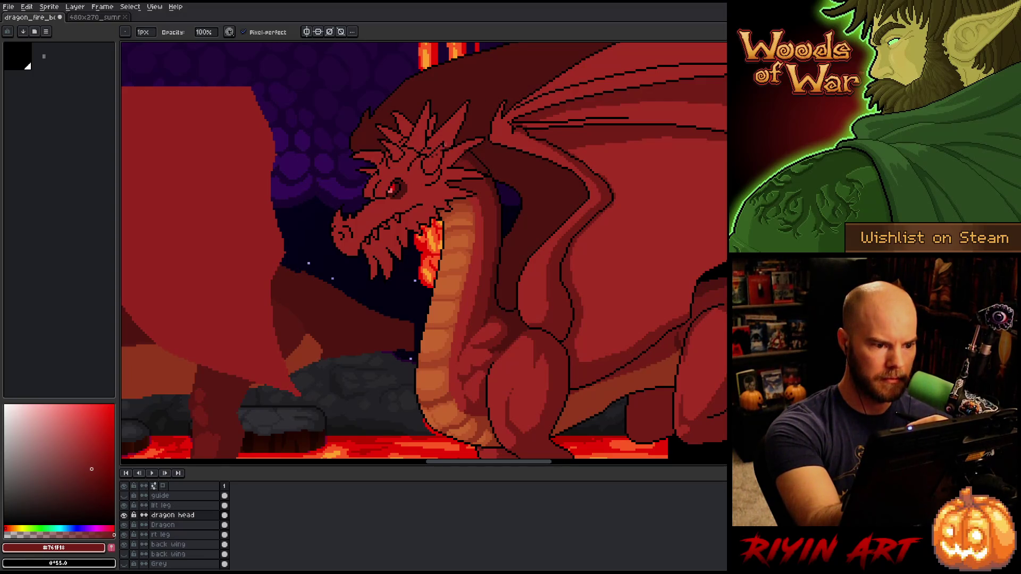
{"action": "left_click", "coordinate": [445, 146], "text": "alt"}
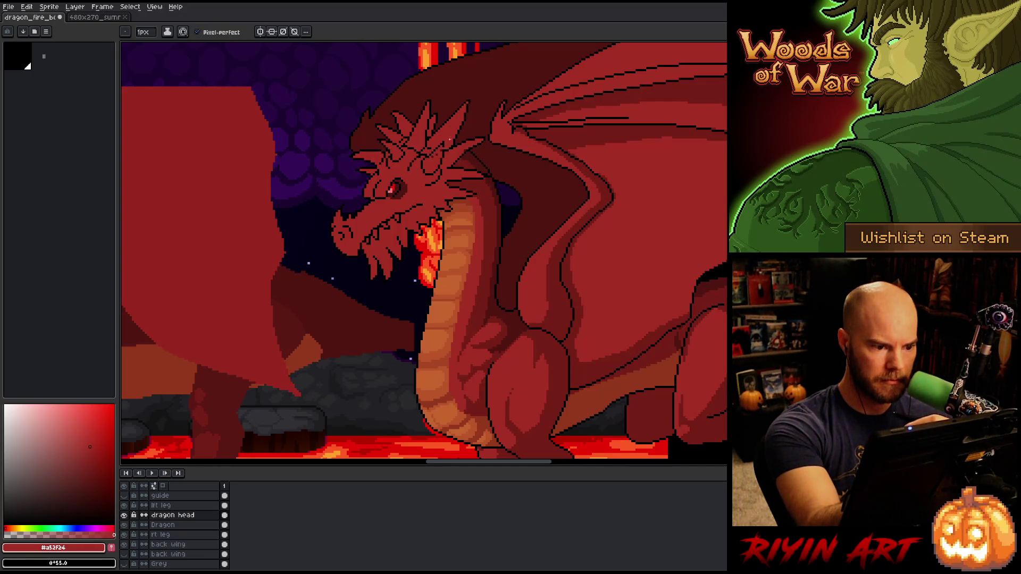
{"action": "left_click", "coordinate": [449, 140], "text": "alt"}
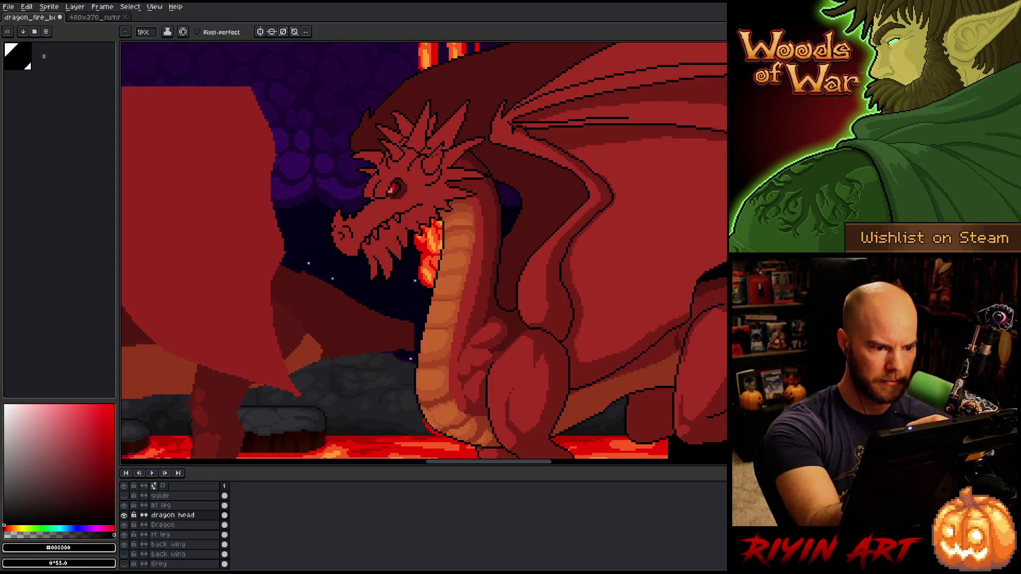
{"action": "left_click", "coordinate": [452, 137], "text": "alt"}
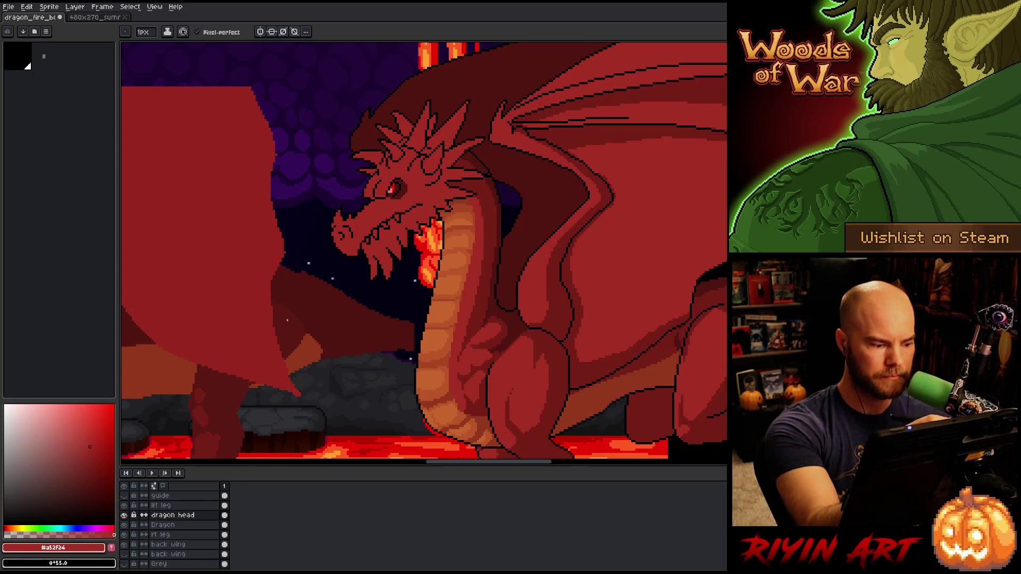
Solo the dragon head layer and bucket-fill the left horn spikes with #761f18
{"action": "left_click", "coordinate": [124, 516], "text": "alt"}
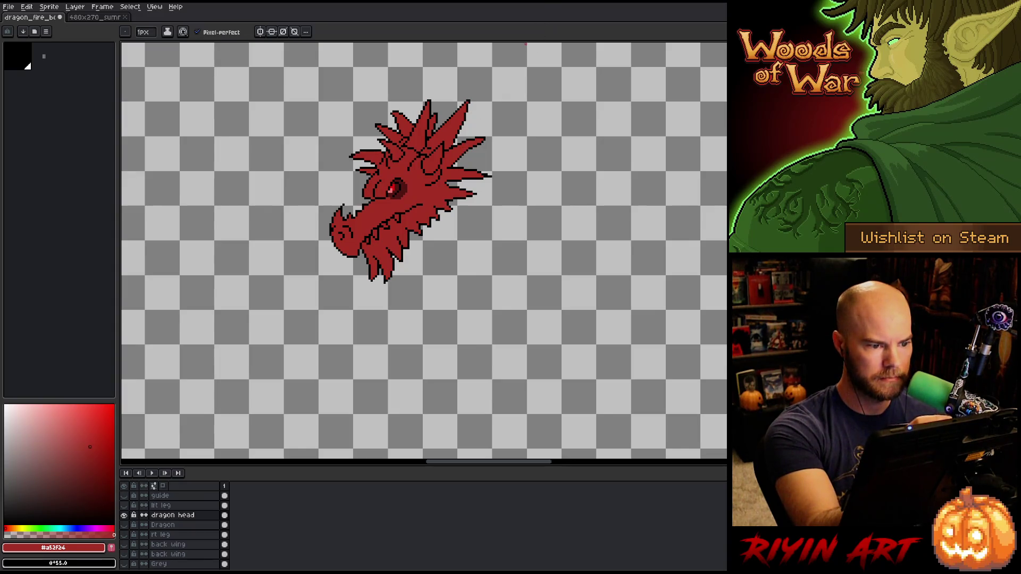
{"action": "left_click", "coordinate": [124, 516], "text": "alt"}
{"action": "left_click", "coordinate": [492, 252], "text": "alt"}
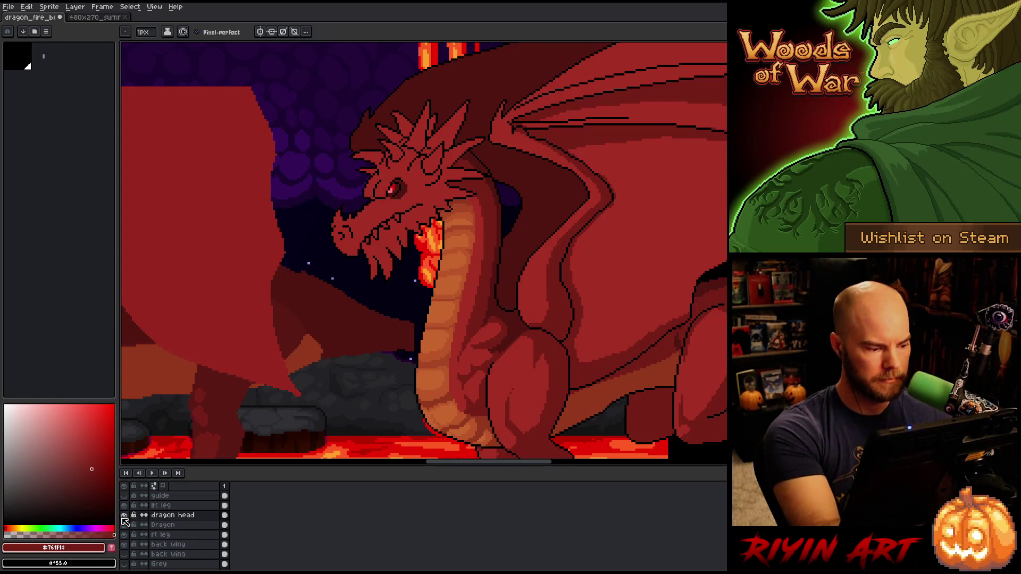
{"action": "left_click", "coordinate": [124, 515], "text": "alt"}
{"action": "key", "text": "g"}
{"action": "left_click", "coordinate": [419, 127]}
{"action": "left_click", "coordinate": [404, 126]}
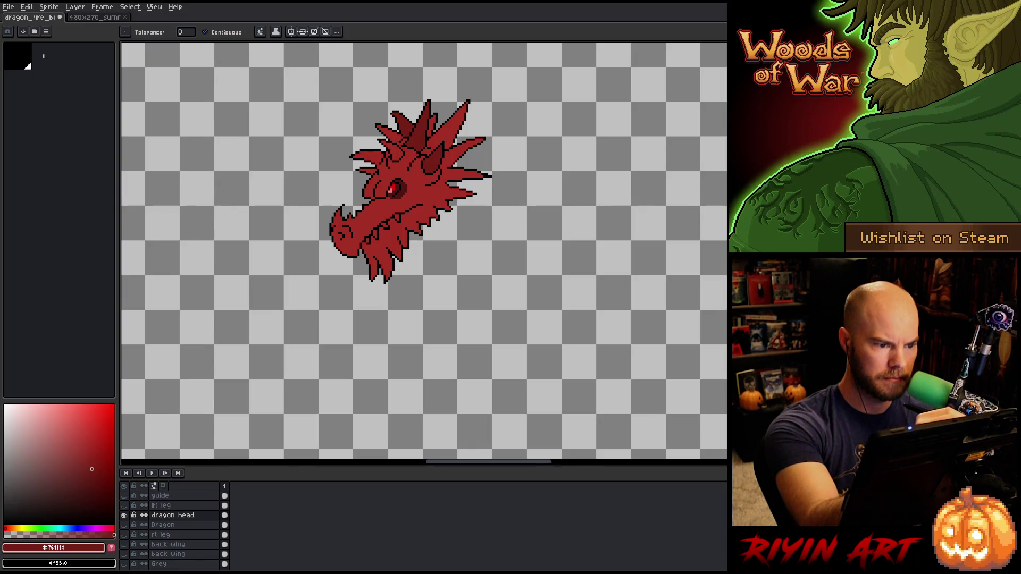
{"action": "left_click", "coordinate": [390, 135]}
{"action": "left_click", "coordinate": [392, 151]}
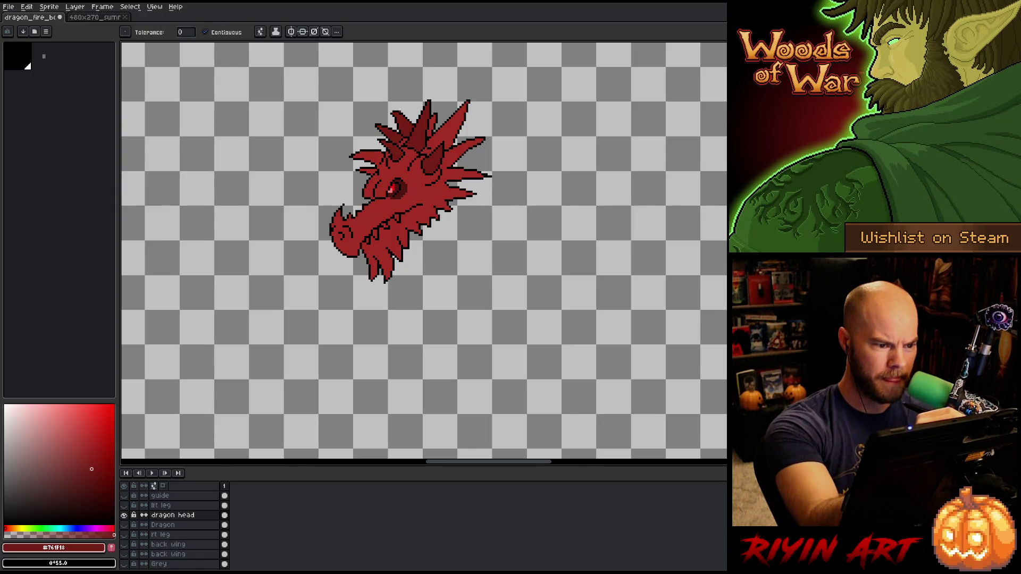
Fill the upper-right and remaining head spikes with the same darker red
{"action": "key", "text": "b"}
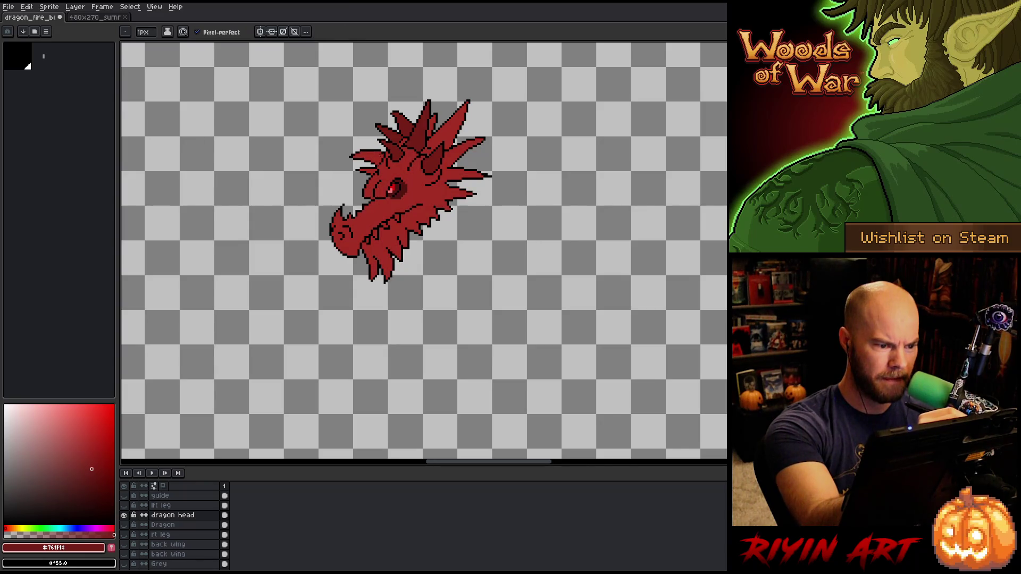
{"action": "key", "text": "g"}
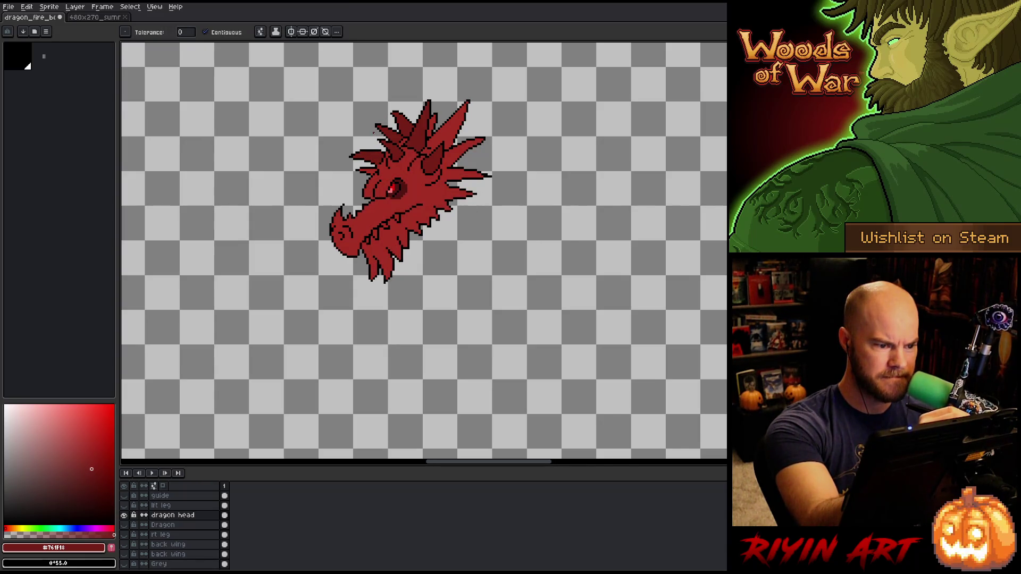
{"action": "key", "text": "b"}
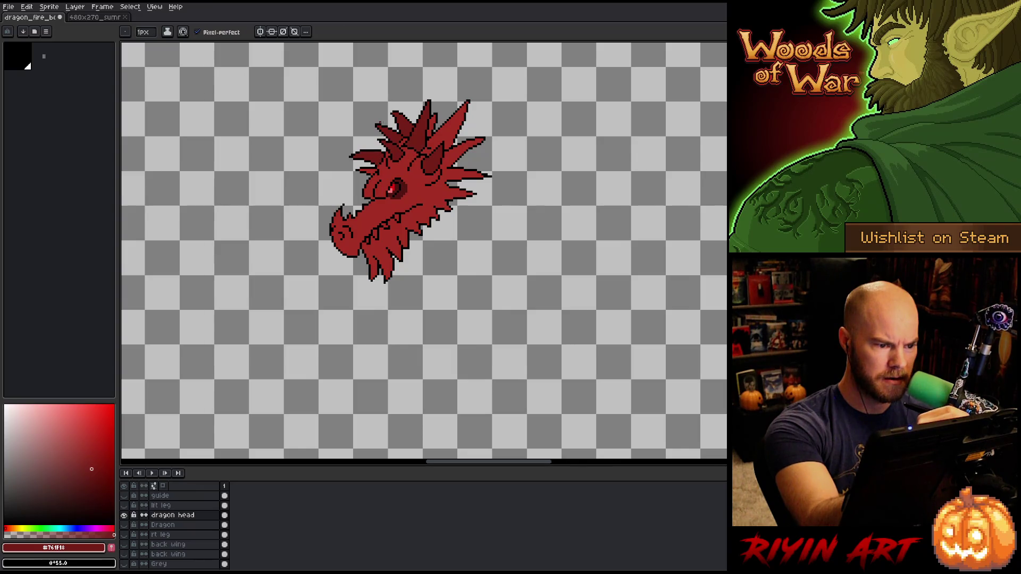
{"action": "key", "text": "g"}
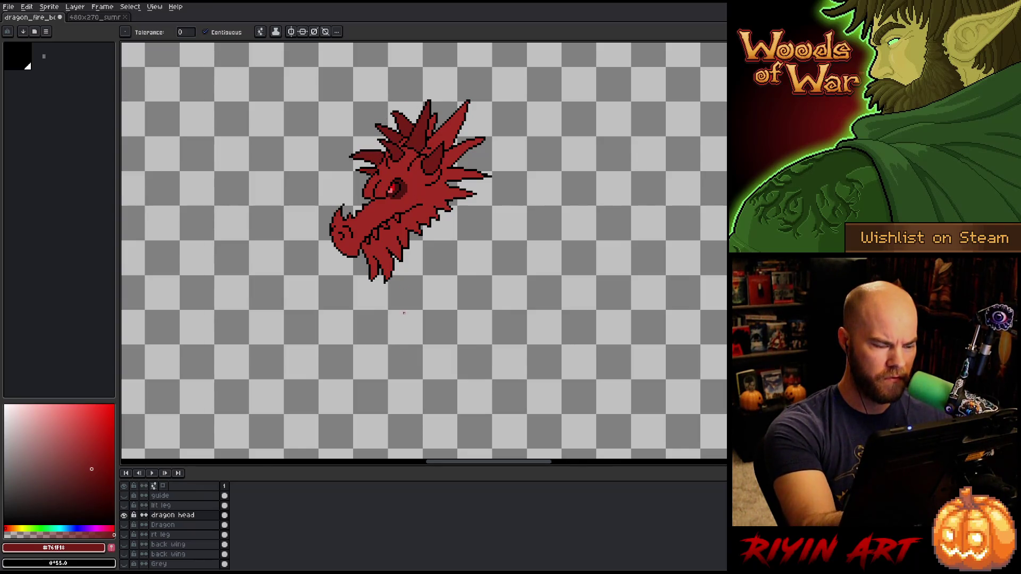
{"action": "key", "text": "b"}
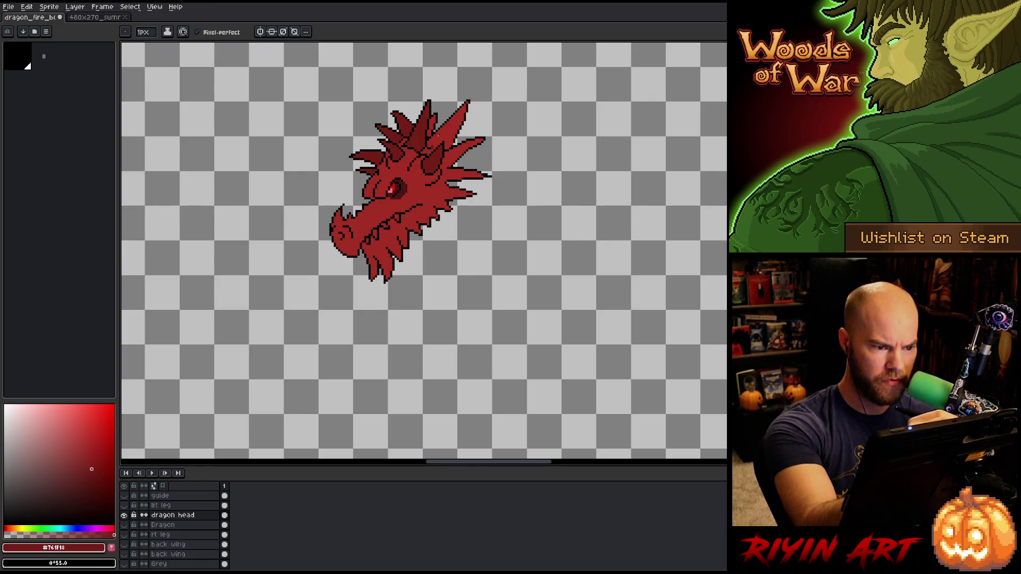
{"action": "key", "text": "g"}
{"action": "left_click", "coordinate": [440, 137]}
{"action": "left_click", "coordinate": [432, 126]}
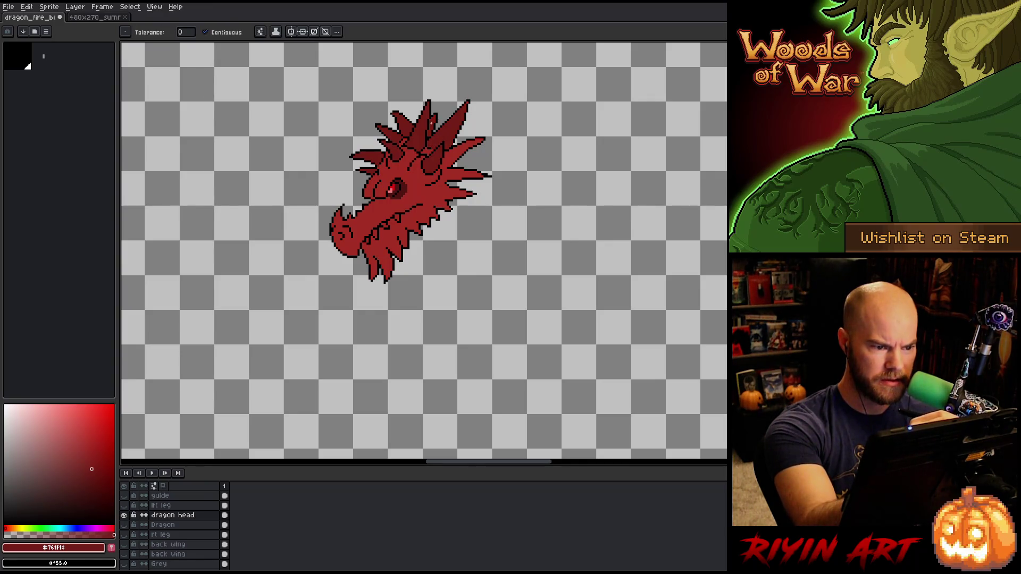
{"action": "key", "text": "b"}
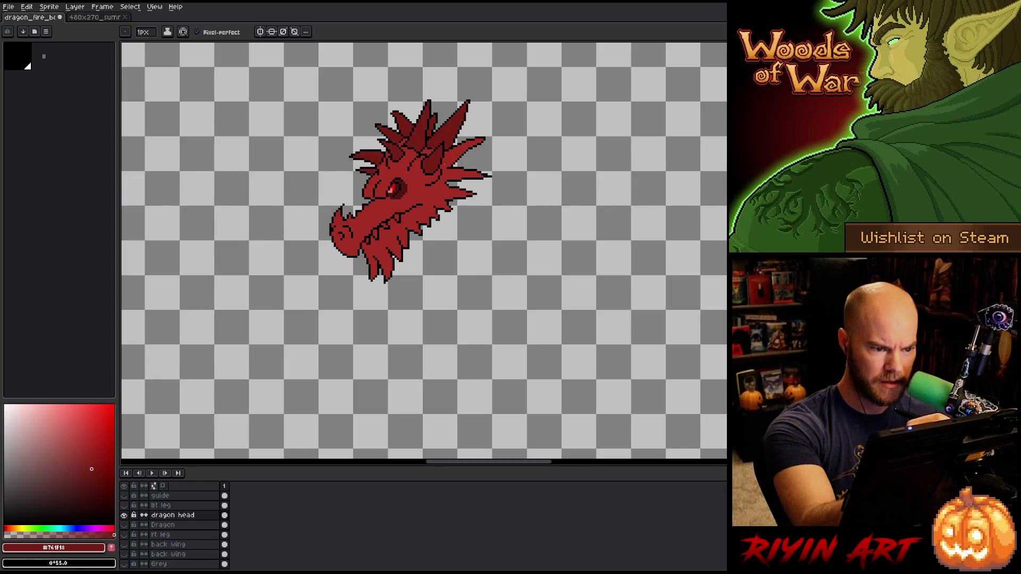
{"action": "key", "text": "g"}
{"action": "left_click", "coordinate": [451, 152]}
{"action": "key", "text": "b"}
Sample the head's mid and dark reds, then turn all scene layers back on
{"action": "left_click", "coordinate": [443, 165], "text": "alt"}
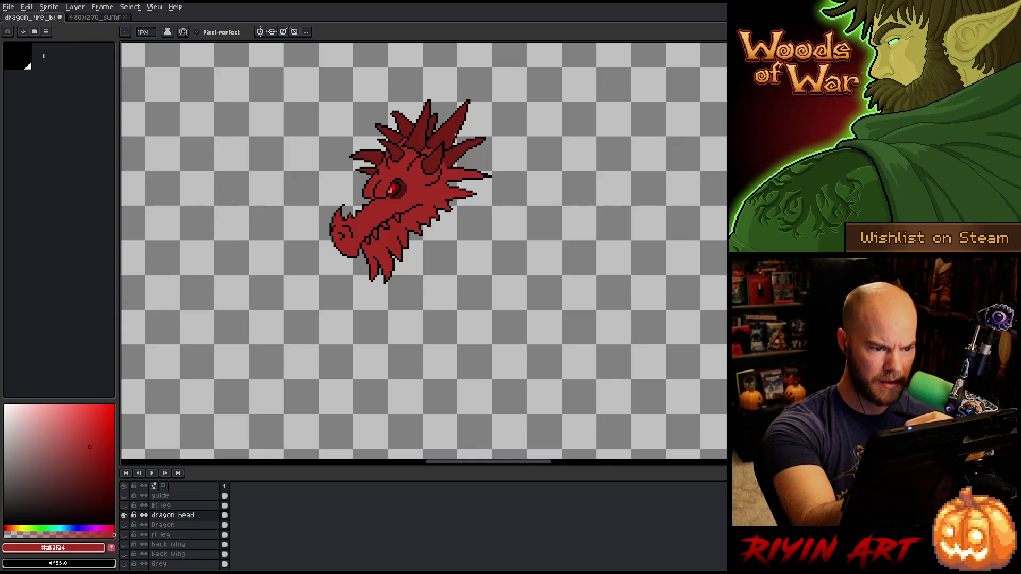
{"action": "left_click", "coordinate": [448, 177], "text": "alt"}
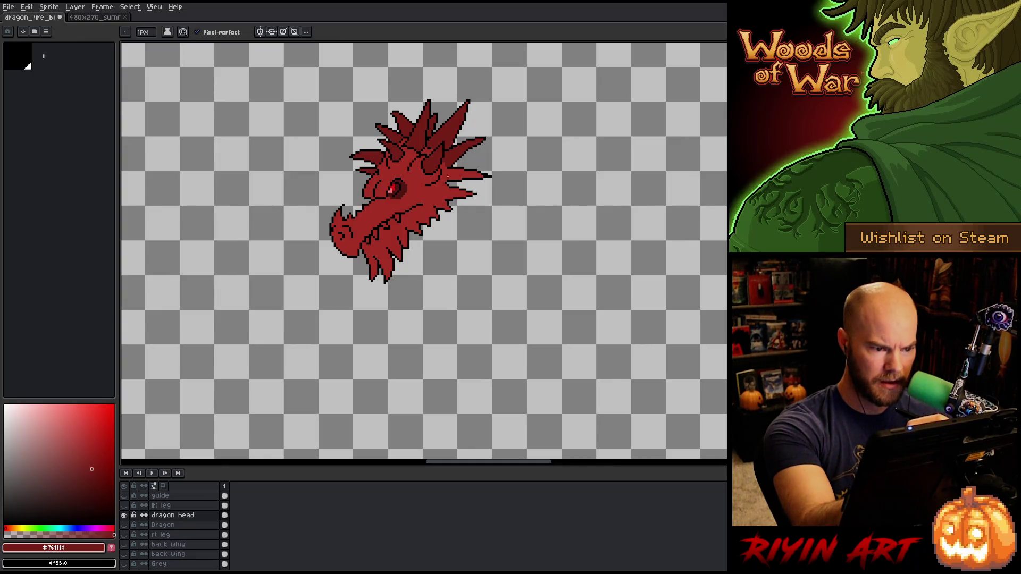
{"action": "key", "text": "g"}
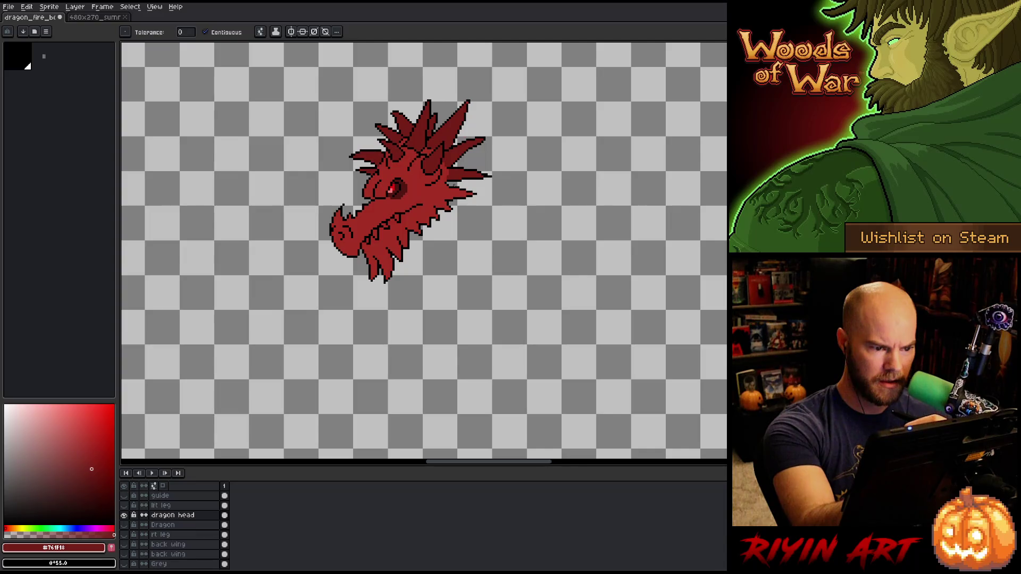
{"action": "key", "text": "b"}
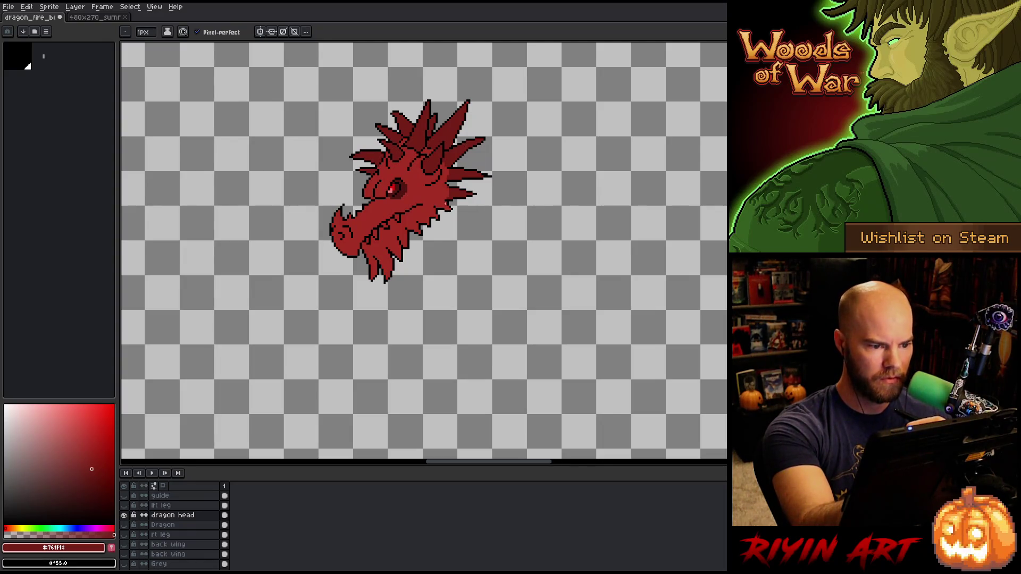
{"action": "key", "text": "g"}
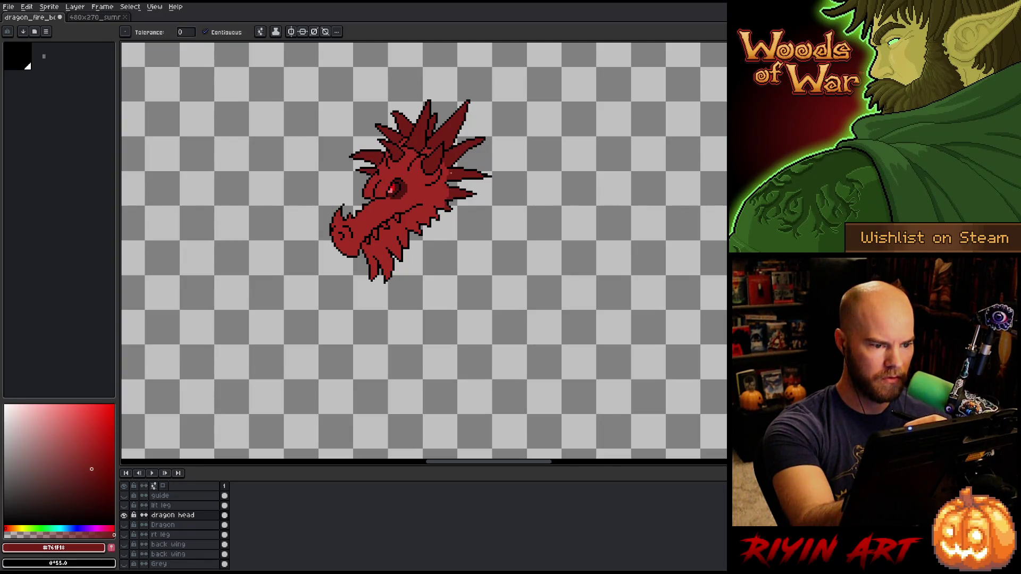
{"action": "key", "text": "b"}
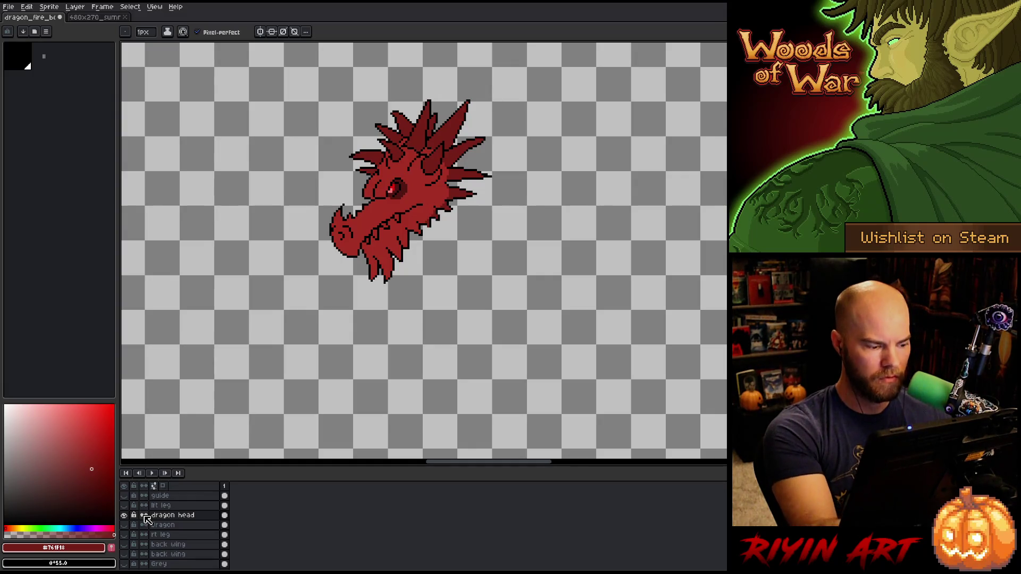
{"action": "left_click", "coordinate": [124, 515], "text": "alt"}
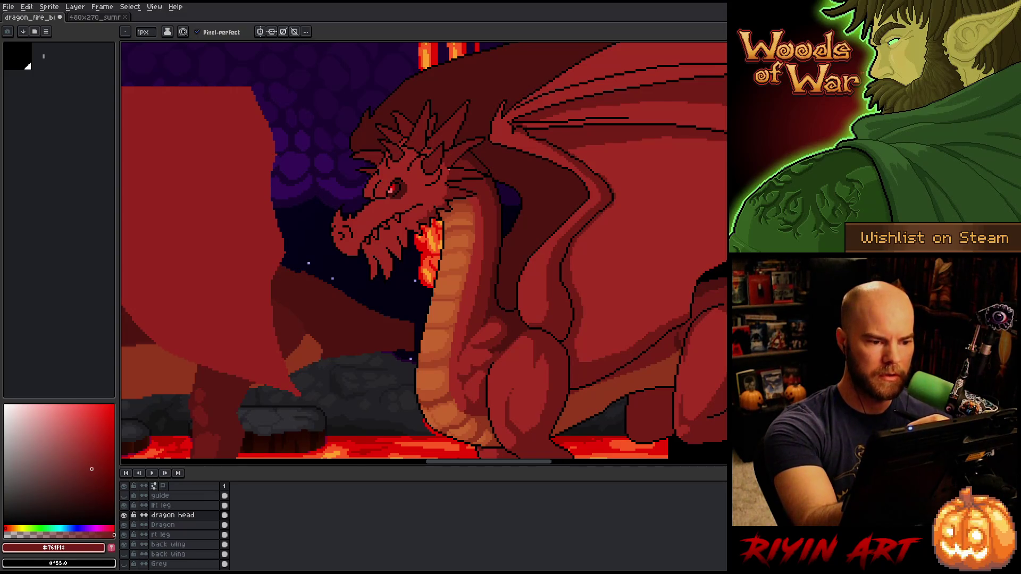
Sample the mid red and the dark head red from the dragon, then save the artwork
{"action": "left_click", "coordinate": [448, 173], "text": "alt"}
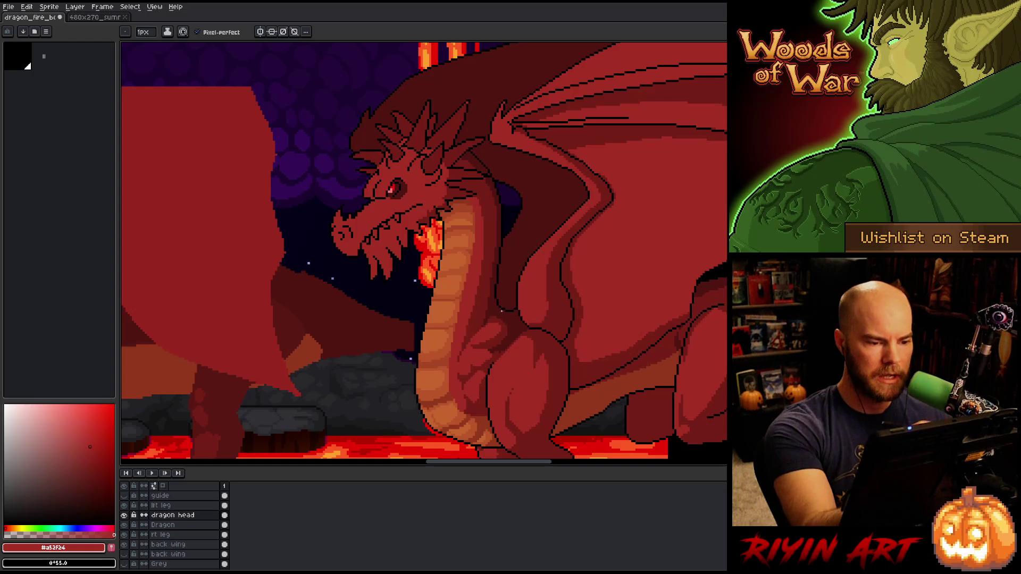
{"action": "left_click", "coordinate": [468, 101], "text": "alt"}
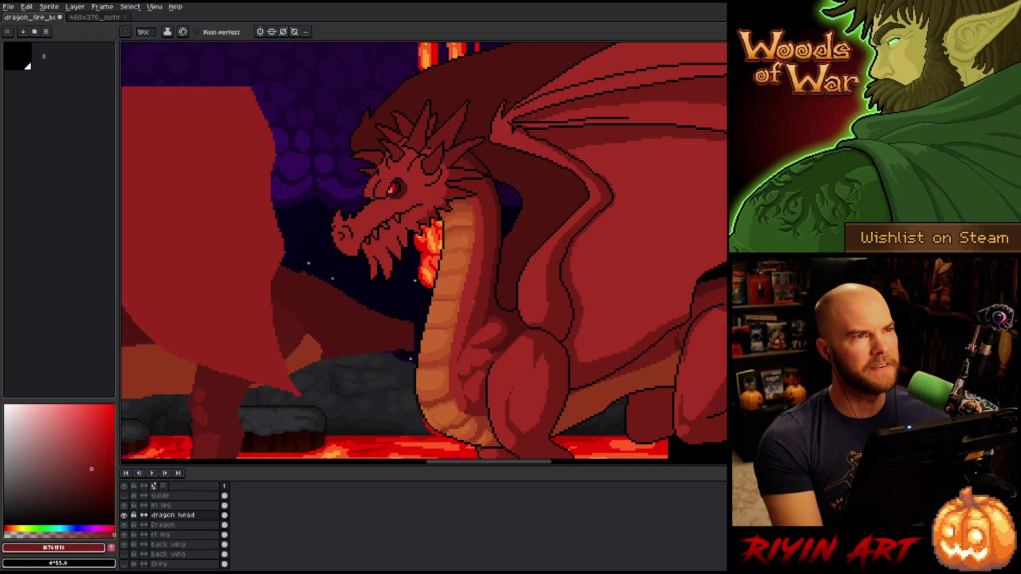
{"action": "key", "text": "ctrl+s"}
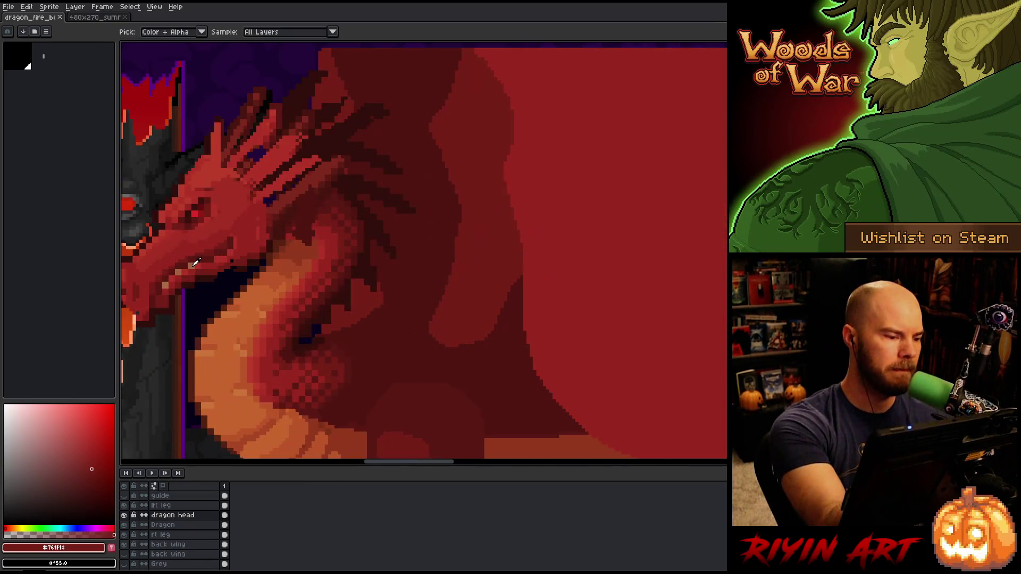
Pick up the orange #a5643d from the dragon with the bucket tool, viewing its lower body
{"action": "left_click", "coordinate": [193, 255], "text": "alt"}
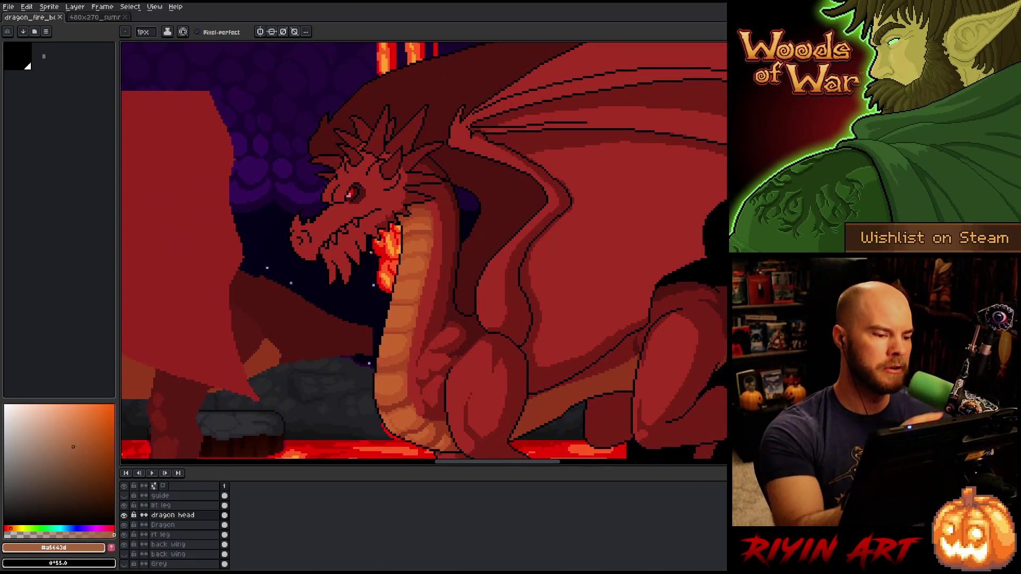
{"action": "key", "text": "g"}
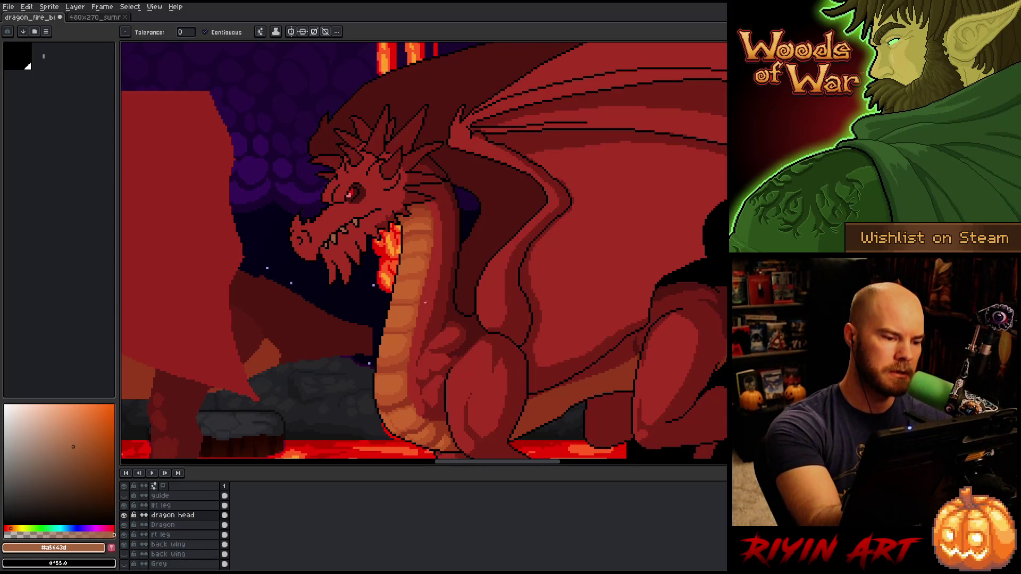
{"action": "left_click_drag", "start_coordinate": [485, 360], "coordinate": [433, 360]}
{"action": "scroll", "coordinate": [433, 361], "scroll_direction": "down", "scroll_amount": 3}
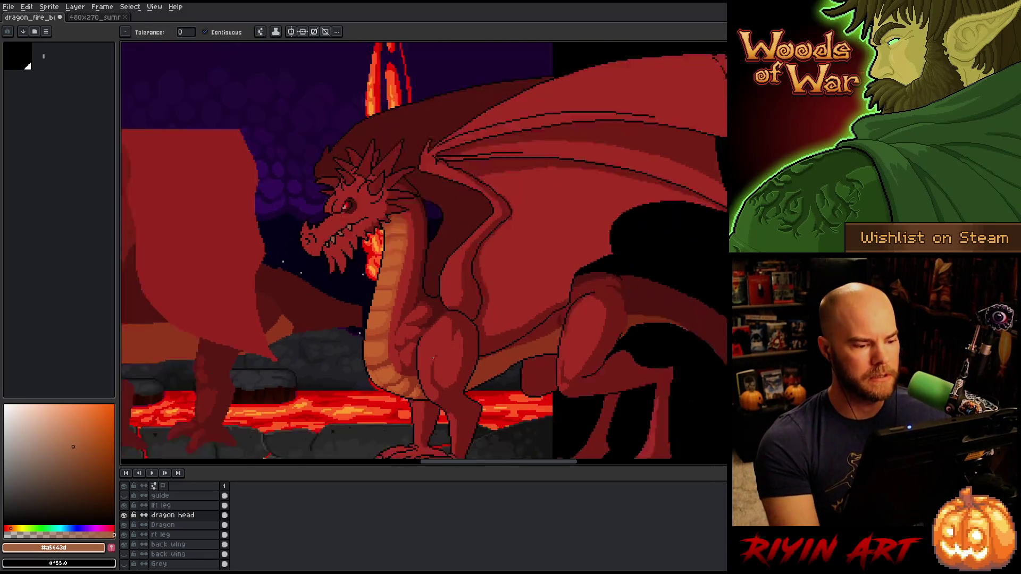
{"action": "scroll", "coordinate": [430, 326], "scroll_direction": "up", "scroll_amount": 2}
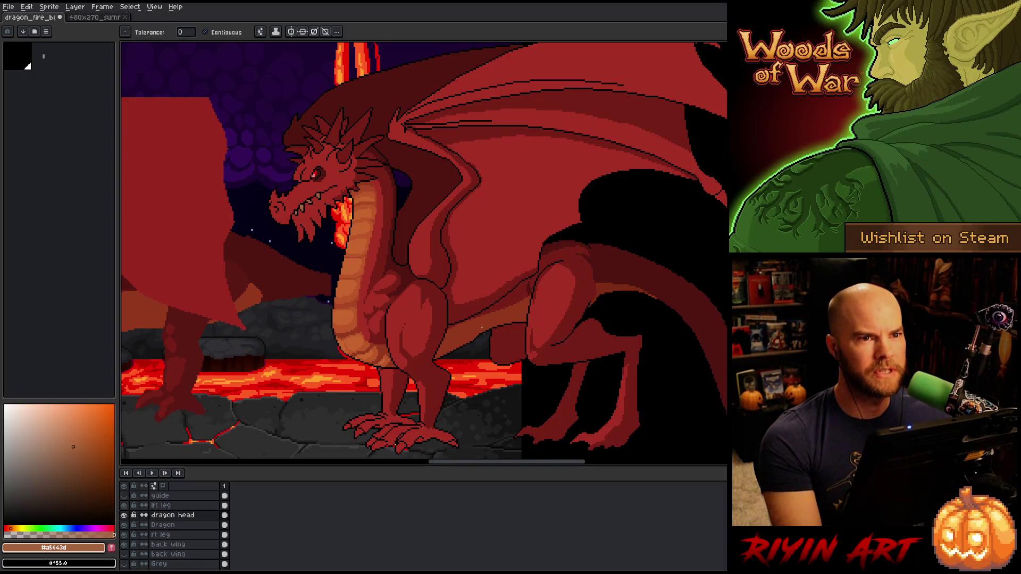
{"action": "scroll", "coordinate": [481, 327], "scroll_direction": "down", "scroll_amount": 1}
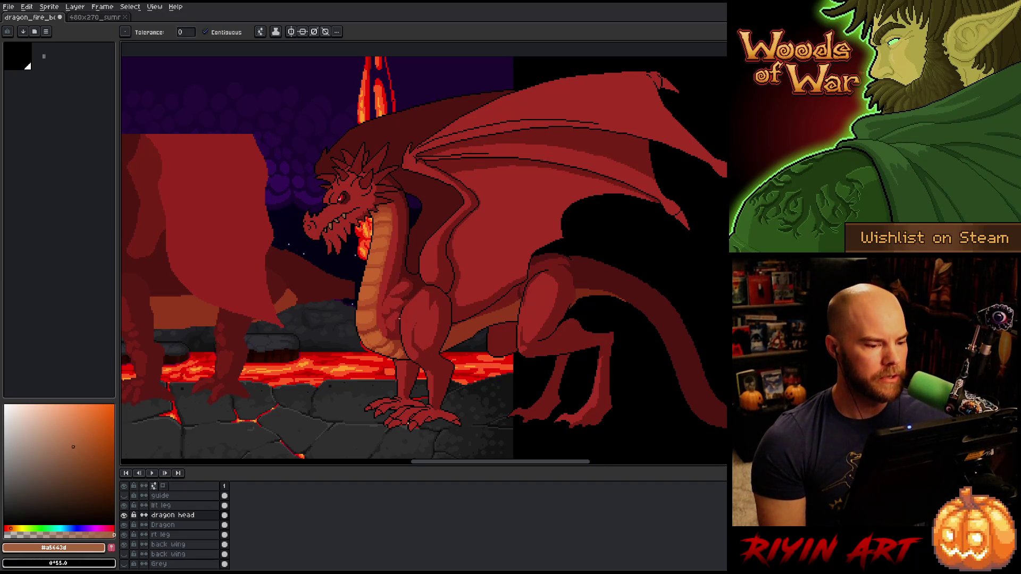
{"action": "scroll", "coordinate": [400, 319], "scroll_direction": "up", "scroll_amount": 1}
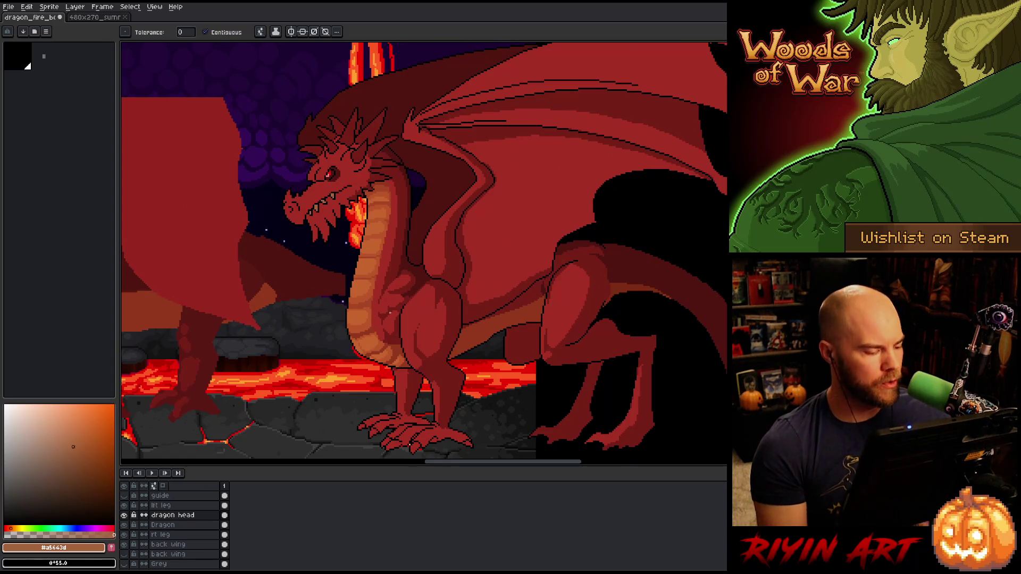
Toggle the rt leg and lft leg layers off and on to compare, then save
{"action": "left_click", "coordinate": [175, 534]}
{"action": "left_click", "coordinate": [124, 535]}
{"action": "left_click", "coordinate": [124, 535]}
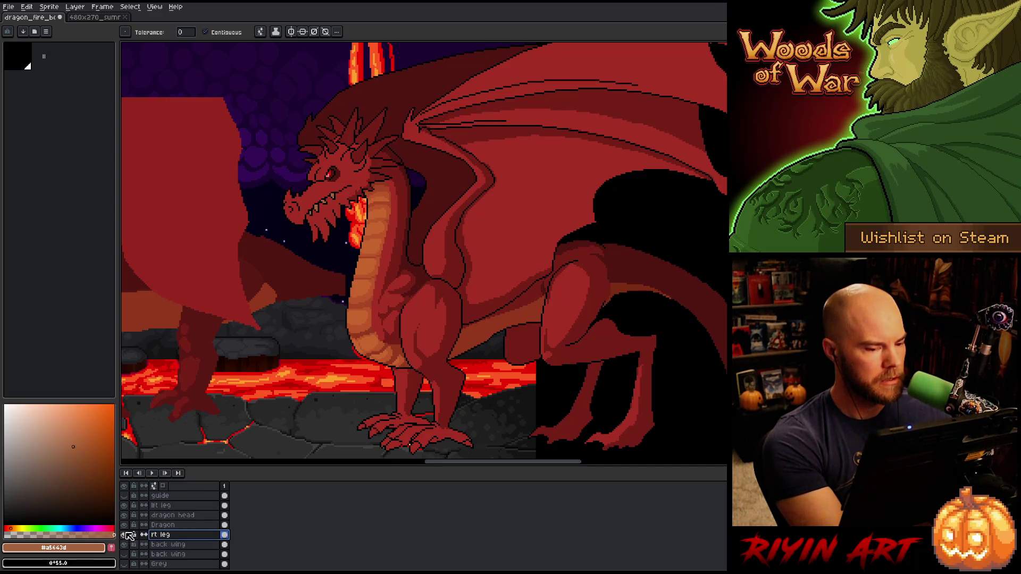
{"action": "left_click", "coordinate": [165, 505]}
{"action": "left_click", "coordinate": [124, 506]}
{"action": "left_click", "coordinate": [124, 506]}
{"action": "left_click", "coordinate": [124, 506]}
{"action": "left_click", "coordinate": [124, 505]}
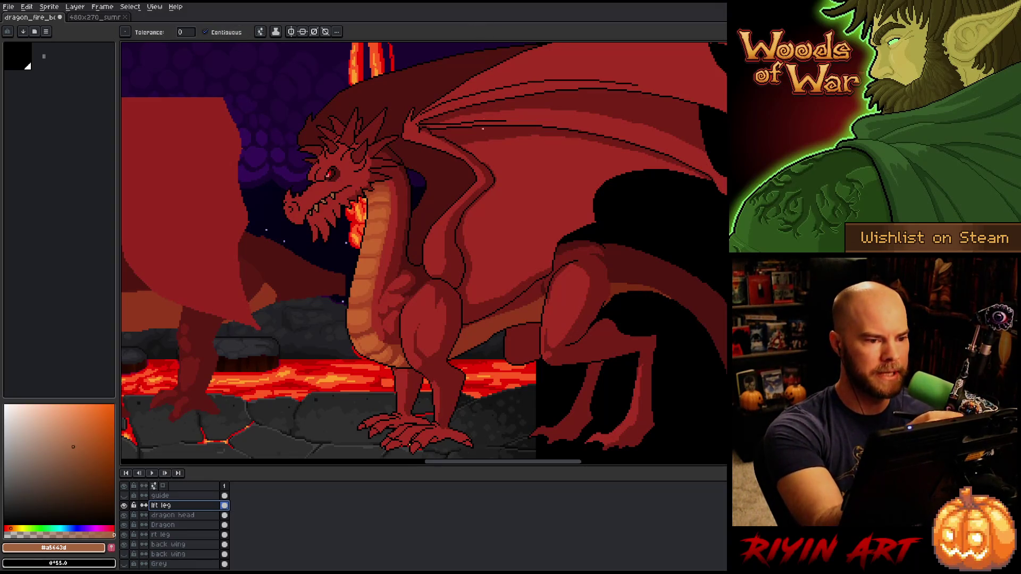
{"action": "key", "text": "ctrl+s"}
Set up a 4px pencil in mid red #a52f24 and dab a touch on the dragon
{"action": "key", "text": "b"}
{"action": "left_click", "coordinate": [418, 295], "text": "alt"}
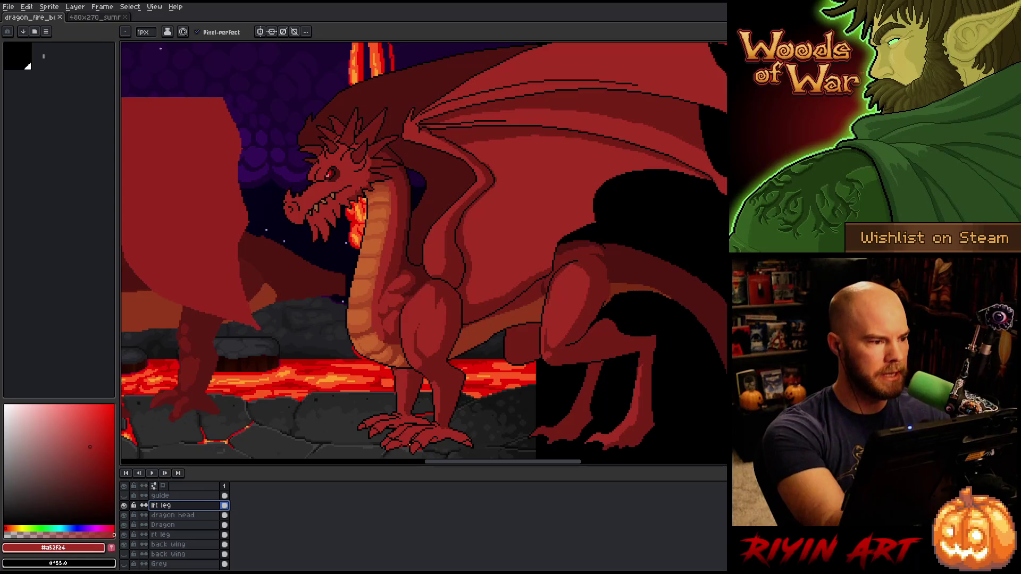
{"action": "left_click", "coordinate": [143, 32]}
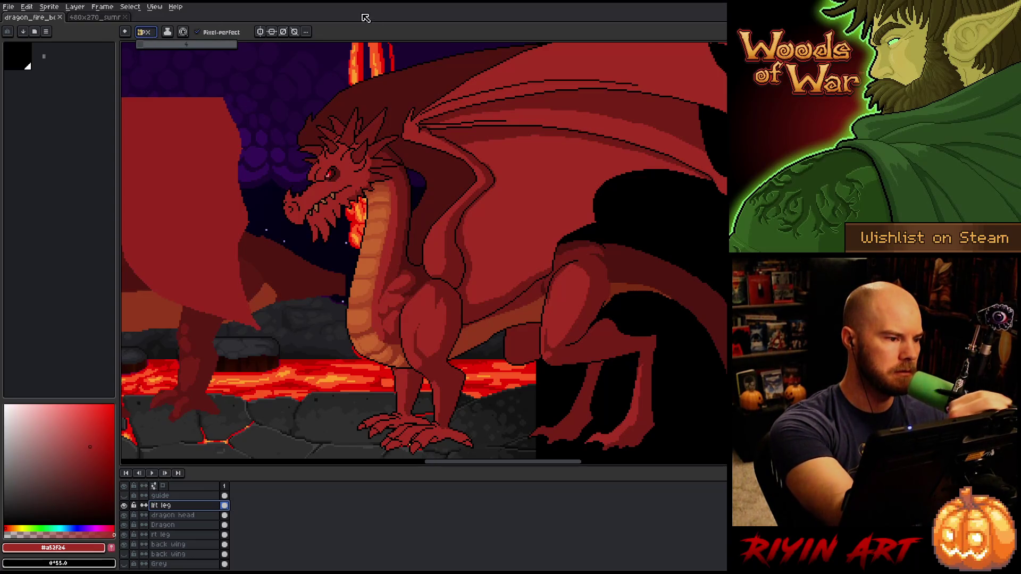
{"action": "key", "text": "Return"}
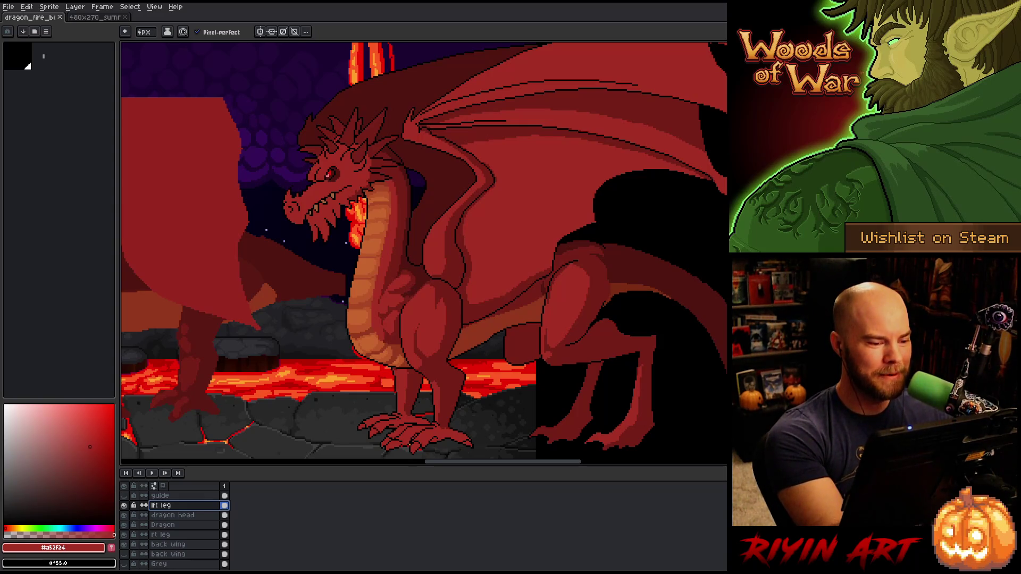
{"action": "left_click", "coordinate": [408, 281]}
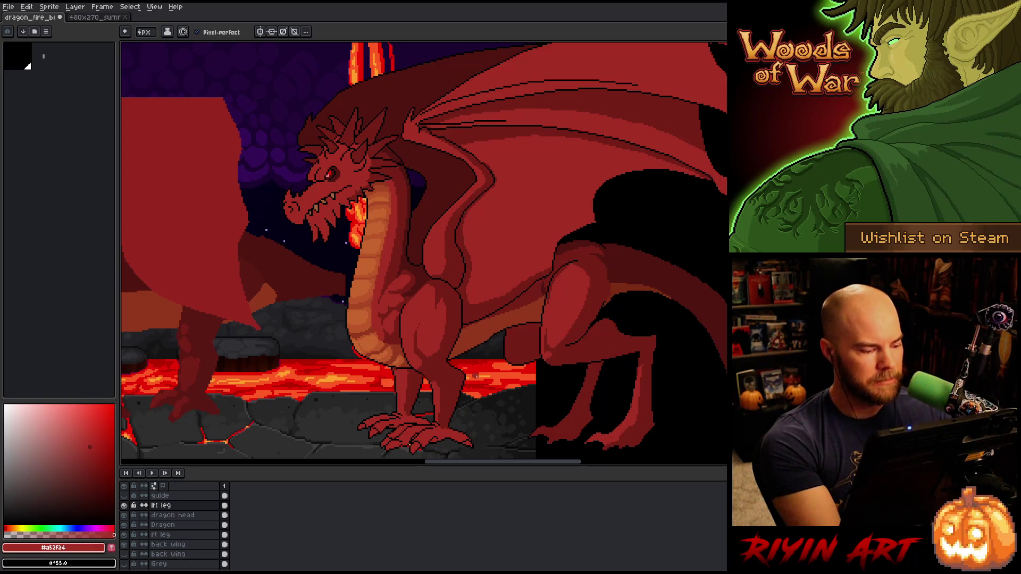
Paint small strokes on the dragon's chest, save, and hide the lft leg layer
{"action": "key", "text": "ctrl+s"}
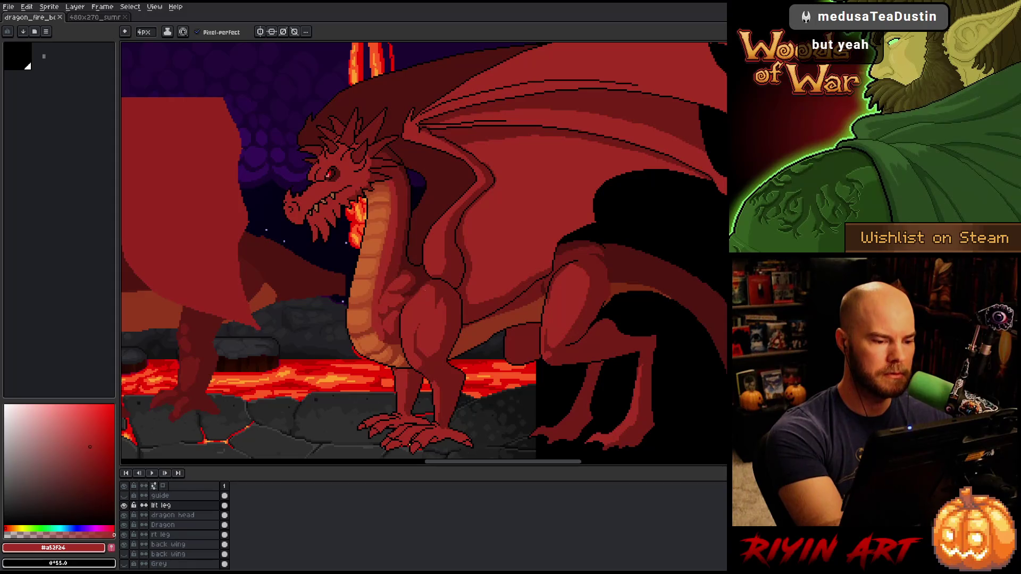
{"action": "left_click_drag", "start_coordinate": [410, 297], "coordinate": [421, 297]}
{"action": "key", "text": "ctrl+s"}
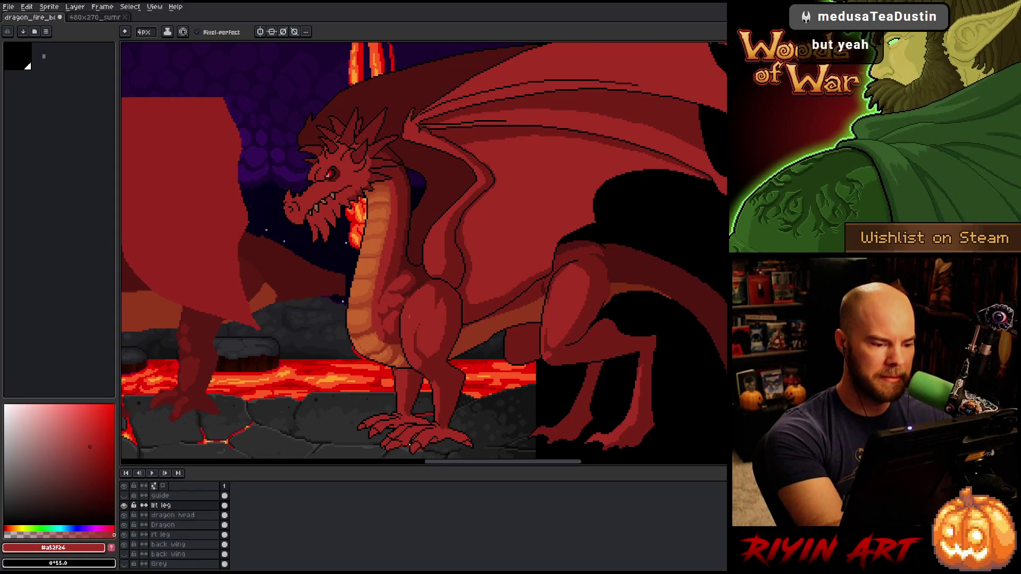
{"action": "left_click", "coordinate": [441, 278]}
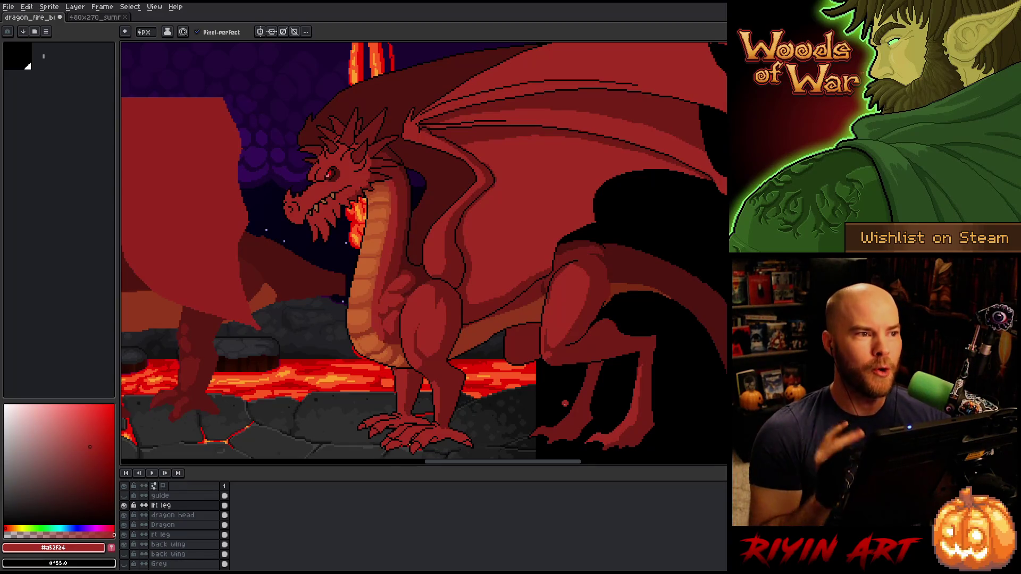
{"action": "key", "text": "ctrl+s"}
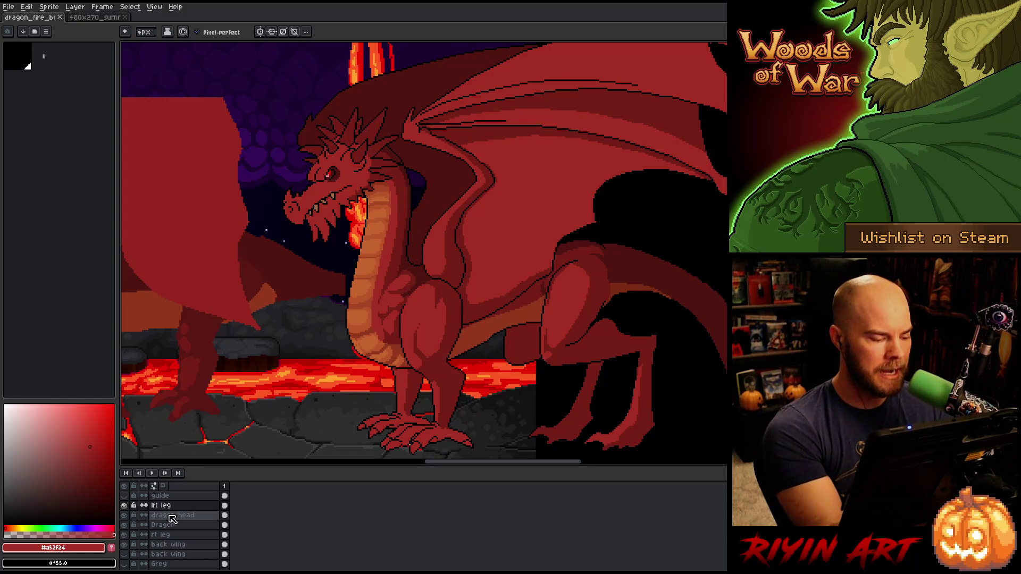
{"action": "left_click", "coordinate": [124, 505]}
Show the lft leg layer, paint belly pixels on the Dragon layer, and sample orange #bb5629
{"action": "left_click", "coordinate": [124, 505]}
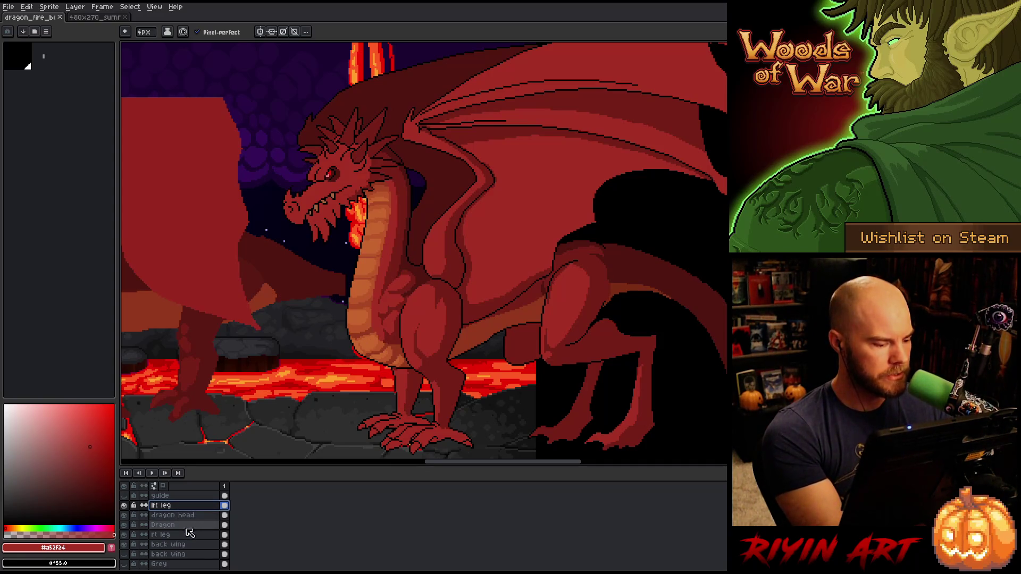
{"action": "left_click", "coordinate": [186, 526]}
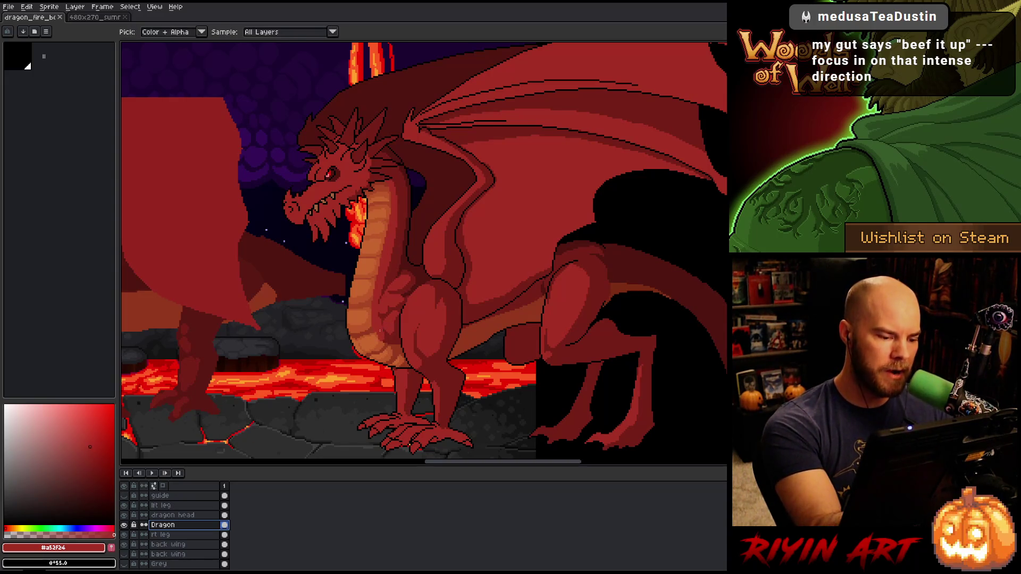
{"action": "left_click", "coordinate": [371, 338]}
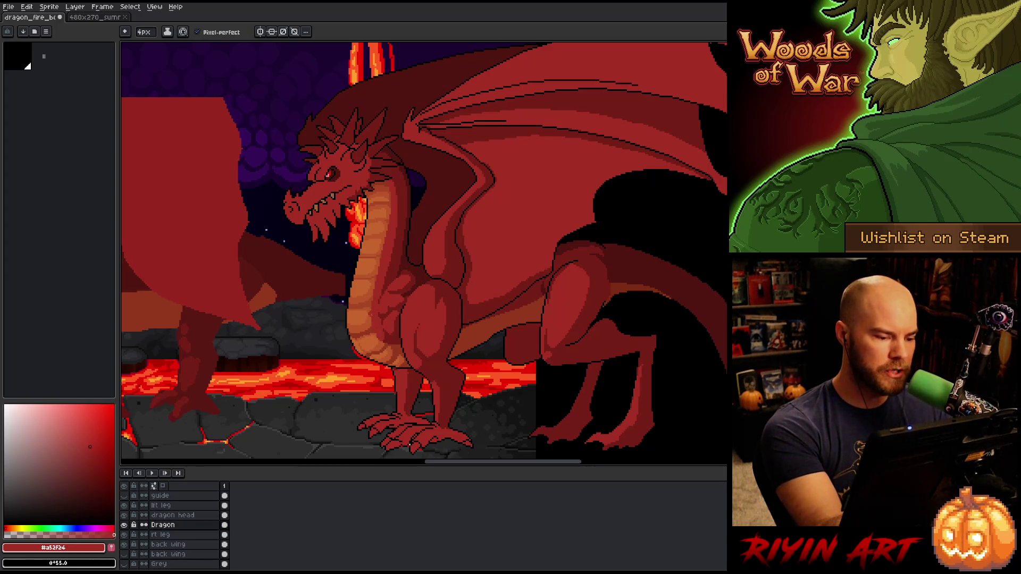
{"action": "left_click", "coordinate": [367, 334], "text": "alt"}
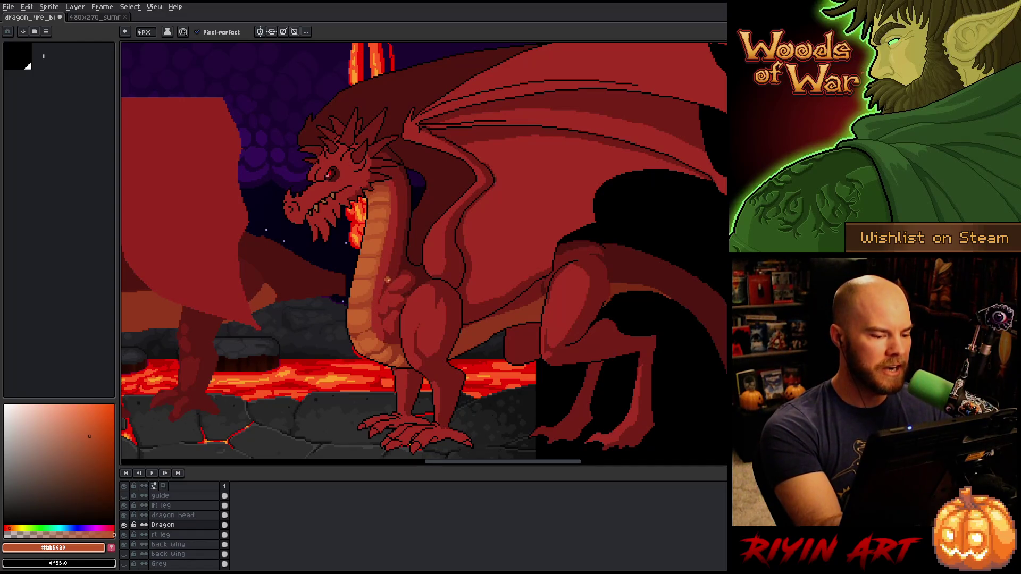
Sample the lighter belly orange, then return to the pencil with the body red #a52f24
{"action": "left_click", "coordinate": [373, 338], "text": "alt"}
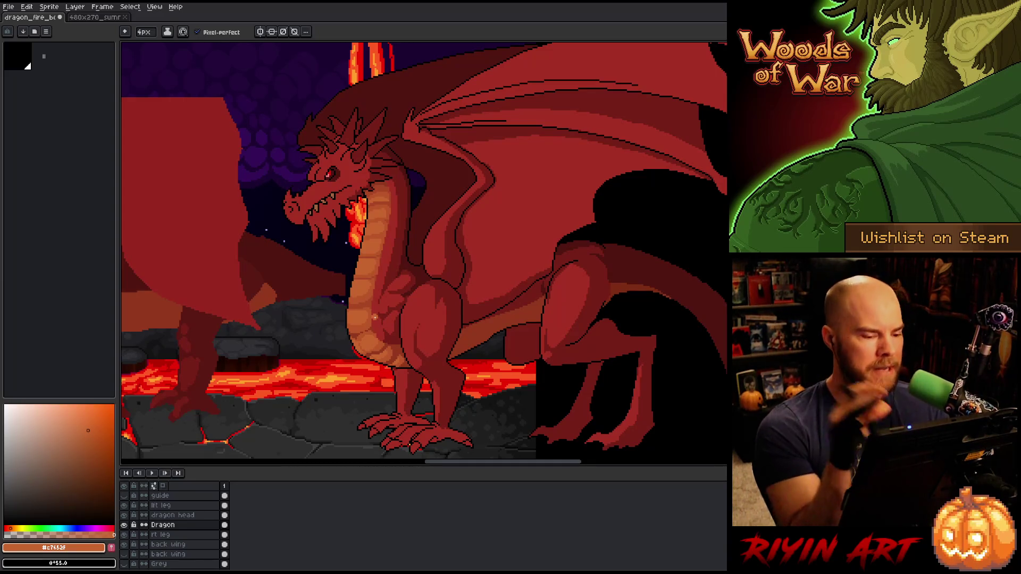
{"action": "key", "text": "i"}
{"action": "key", "text": "b"}
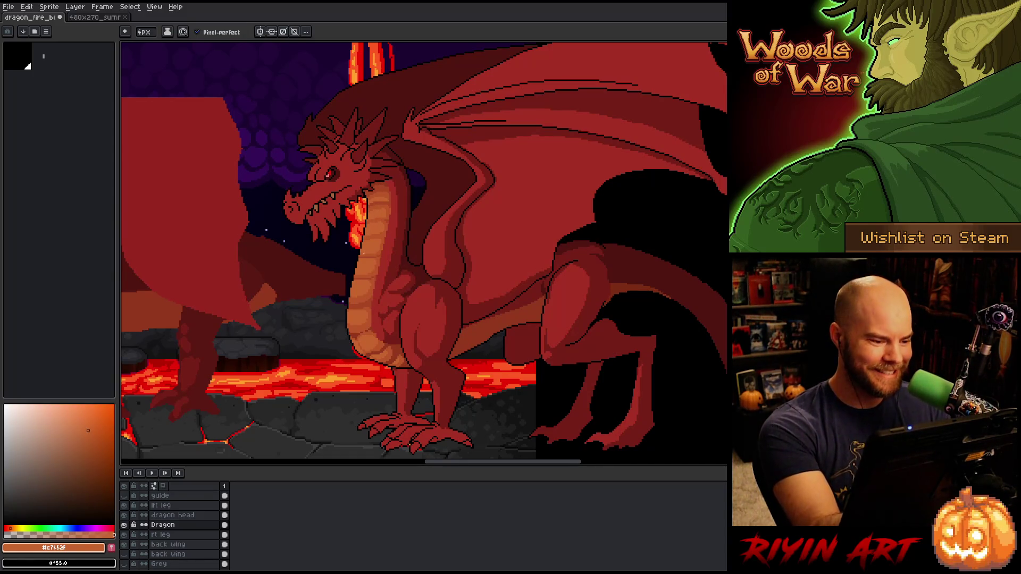
{"action": "left_click", "coordinate": [376, 330], "text": "alt"}
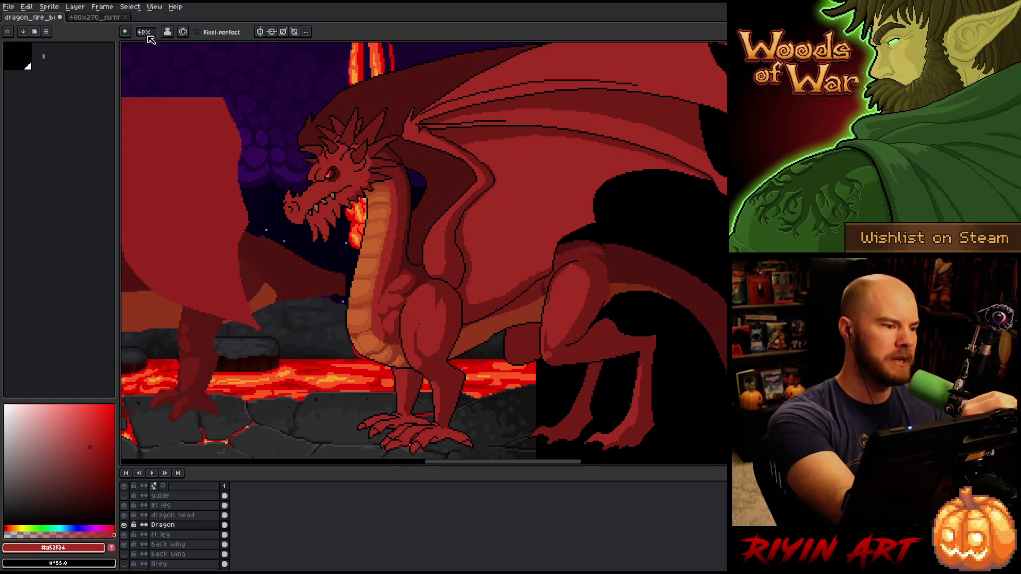
Shrink the pencil to 1px, pick darker red #92381c, then resample body red #a52f24
{"action": "key", "text": "minus"}
{"action": "key", "text": "minus"}
{"action": "key", "text": "minus"}
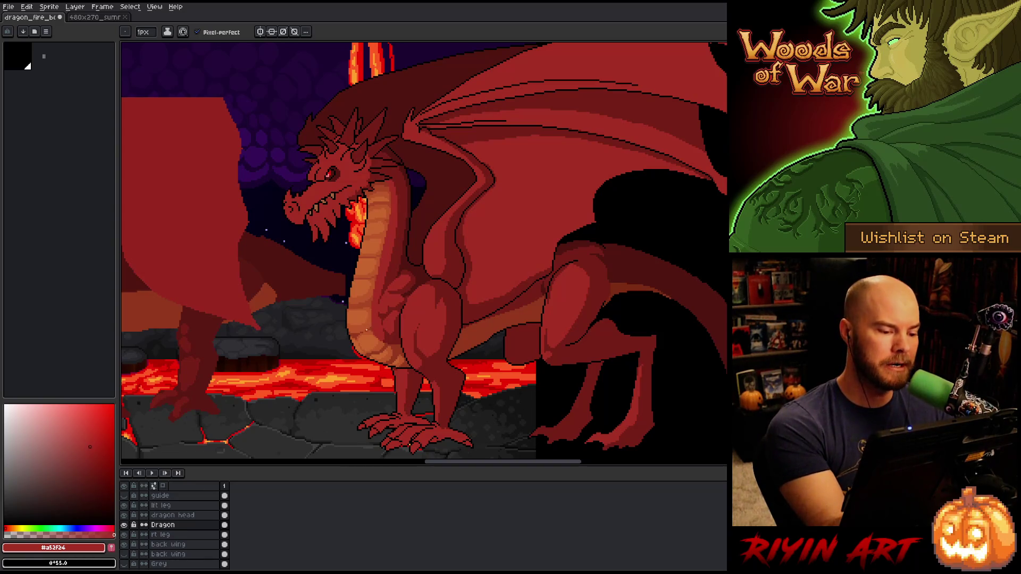
{"action": "left_click", "coordinate": [368, 326], "text": "alt"}
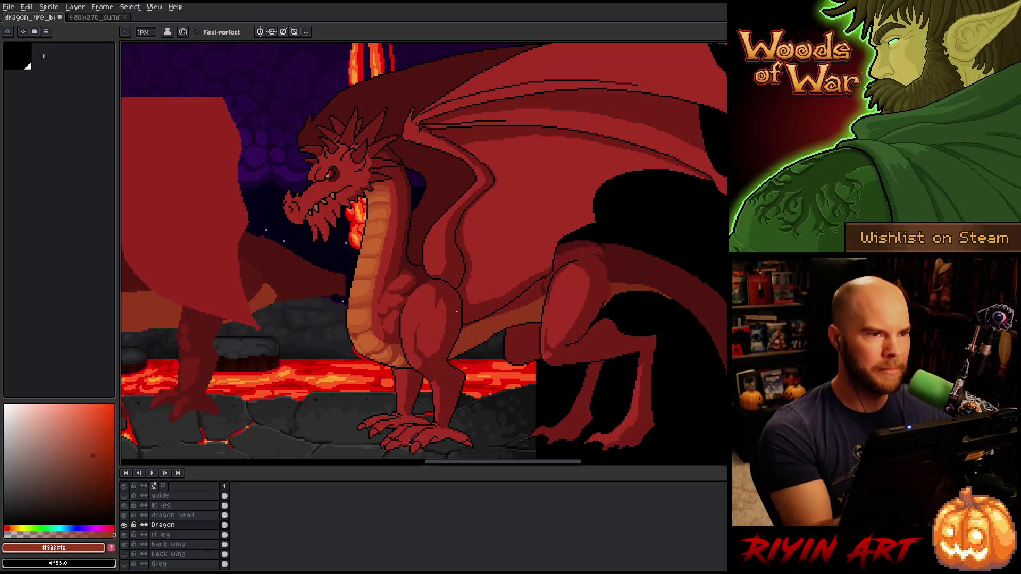
{"action": "left_click", "coordinate": [422, 333], "text": "alt"}
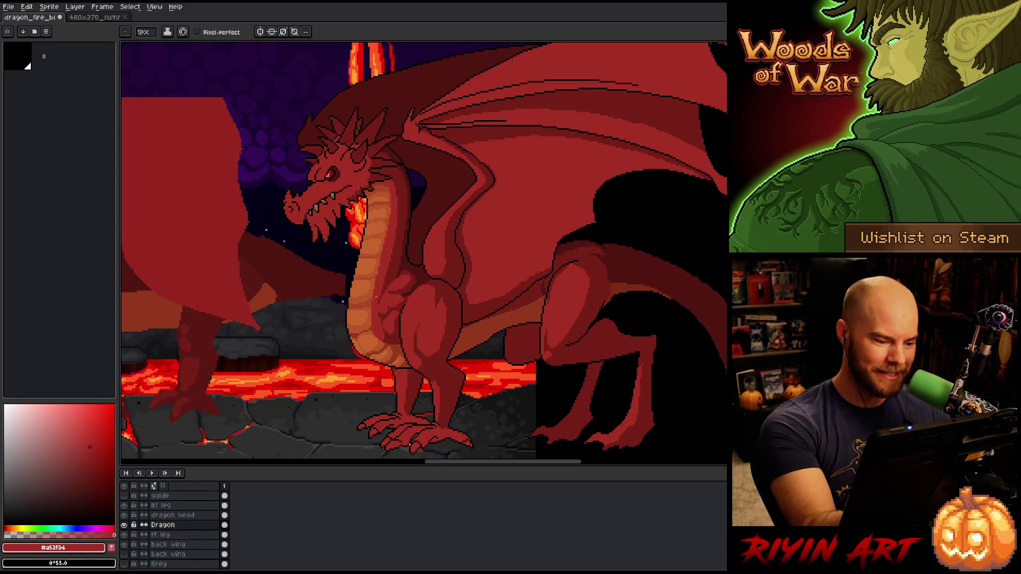
Zoom to the belly, isolate the Dragon layer, and draw black outline pixels along its edge
{"action": "scroll", "coordinate": [365, 343], "scroll_direction": "up", "scroll_amount": 2}
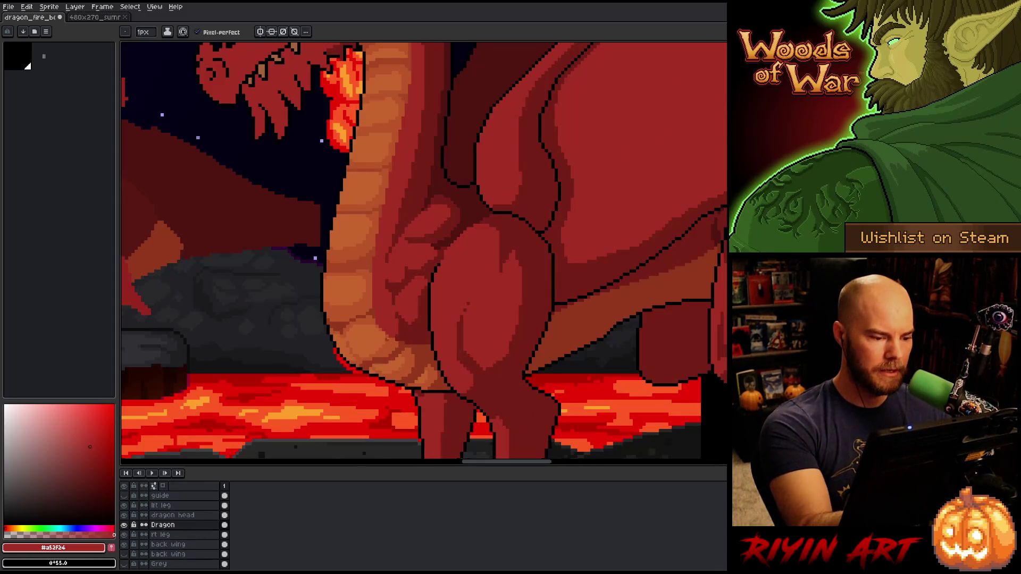
{"action": "left_click_drag", "start_coordinate": [376, 307], "coordinate": [467, 307]}
{"action": "left_click", "coordinate": [399, 322], "text": "alt"}
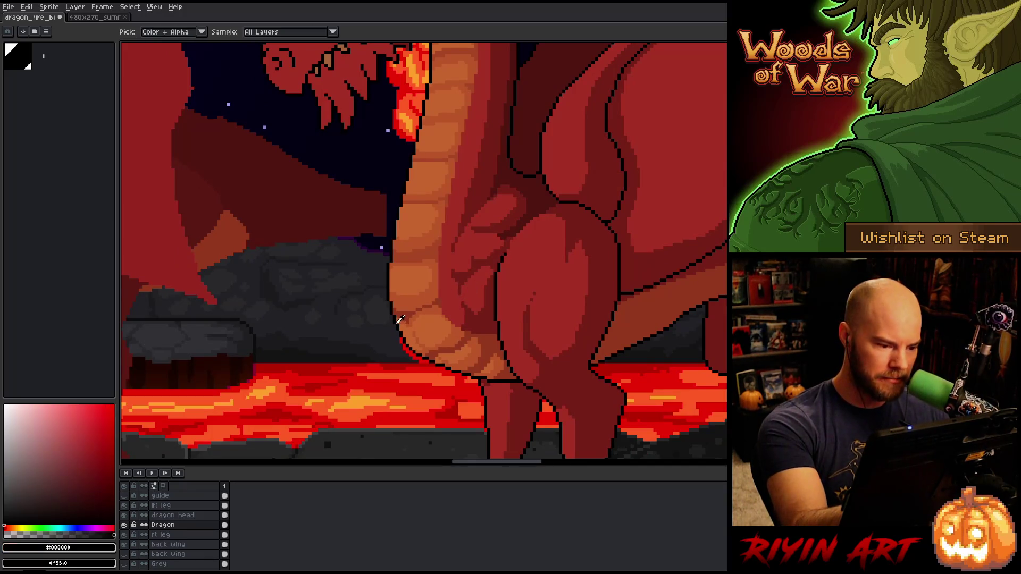
{"action": "left_click", "coordinate": [124, 525], "text": "alt"}
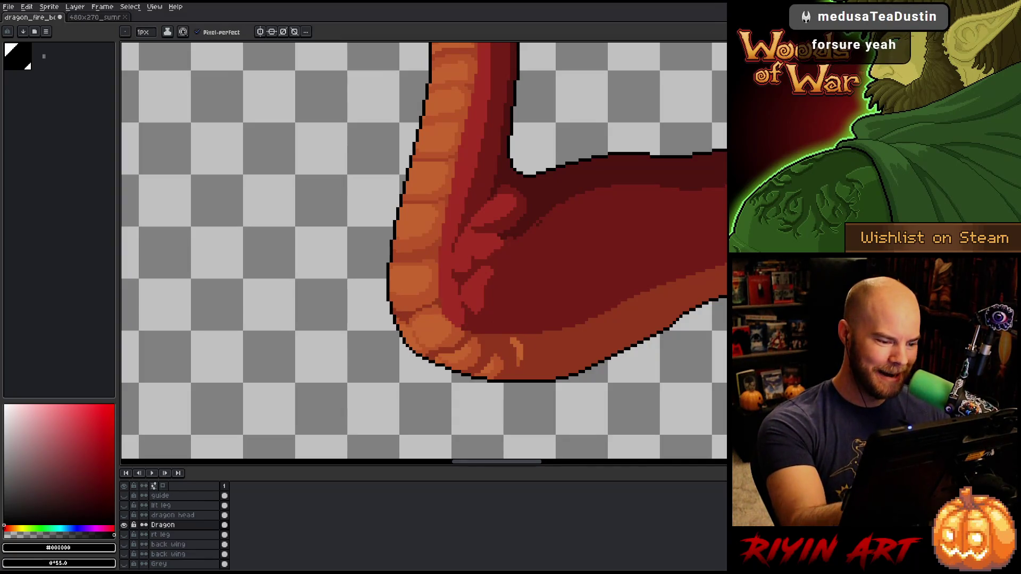
{"action": "mouse_move", "coordinate": [388, 319]}
{"action": "left_mouse_down"}
{"action": "mouse_move", "coordinate": [406, 358]}
{"action": "mouse_move", "coordinate": [423, 360]}
{"action": "left_mouse_up"}
Recolour belly-edge pixels in orange #c7652f, then sample #bb5629, black and a darker red
{"action": "left_click", "coordinate": [420, 323], "text": "alt"}
{"action": "left_click_drag", "start_coordinate": [397, 323], "coordinate": [404, 342]}
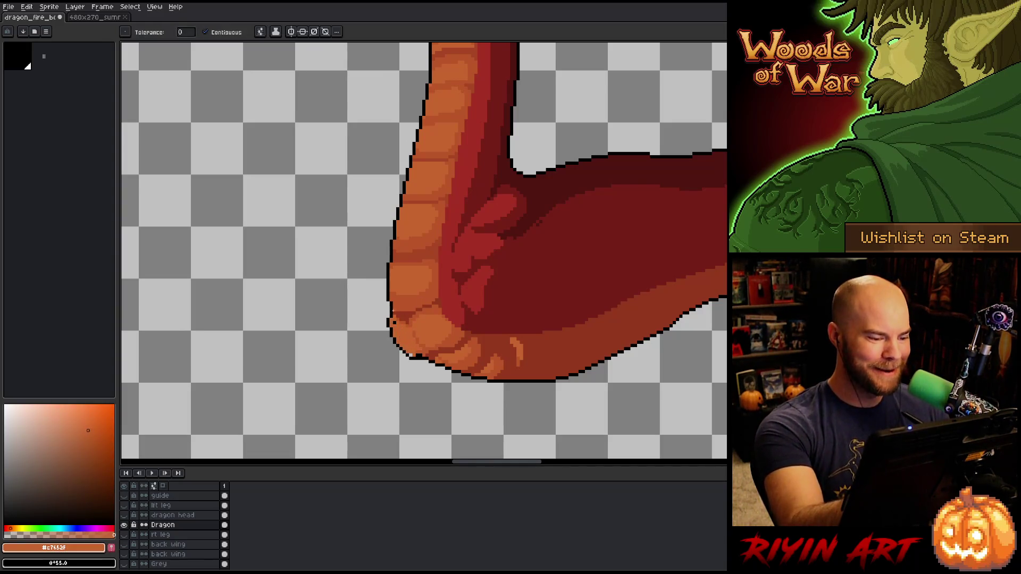
{"action": "left_click", "coordinate": [418, 351], "text": "alt"}
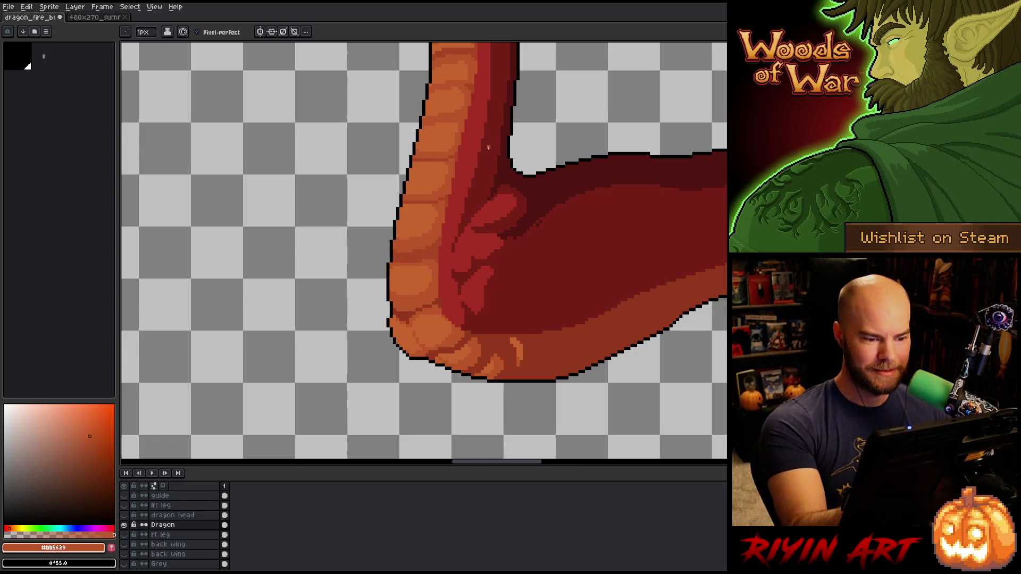
{"action": "left_click", "coordinate": [388, 311], "text": "alt"}
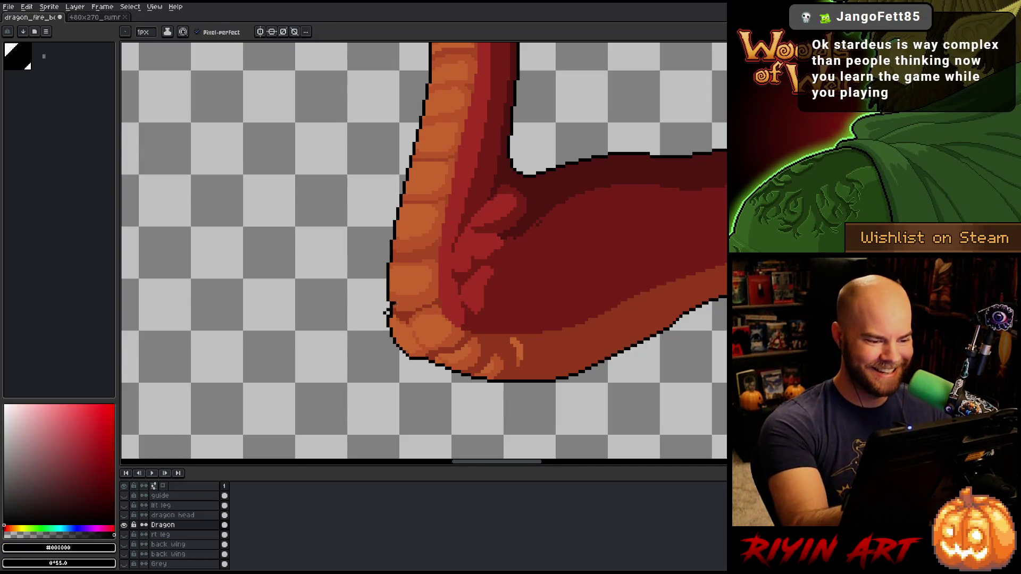
{"action": "left_click", "coordinate": [394, 322], "text": "alt"}
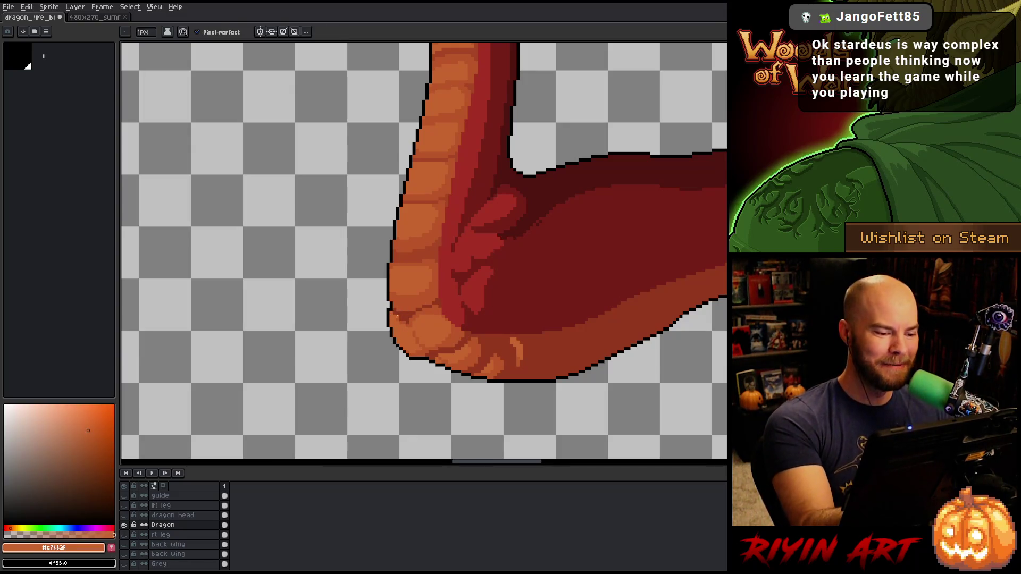
{"action": "key", "text": "alt"}
{"action": "left_click", "coordinate": [411, 313], "text": "alt"}
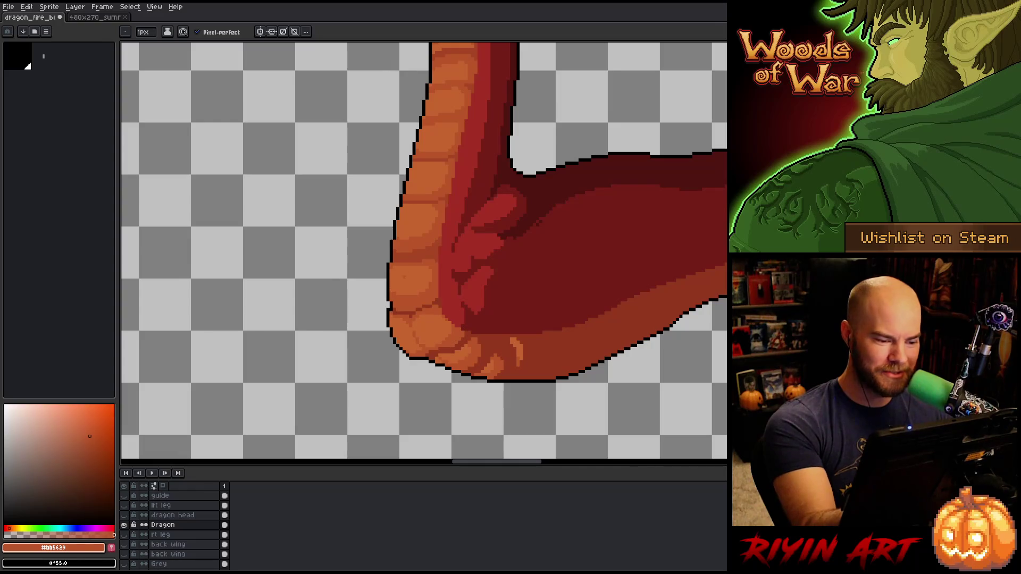
{"action": "left_click", "coordinate": [476, 263], "text": "alt"}
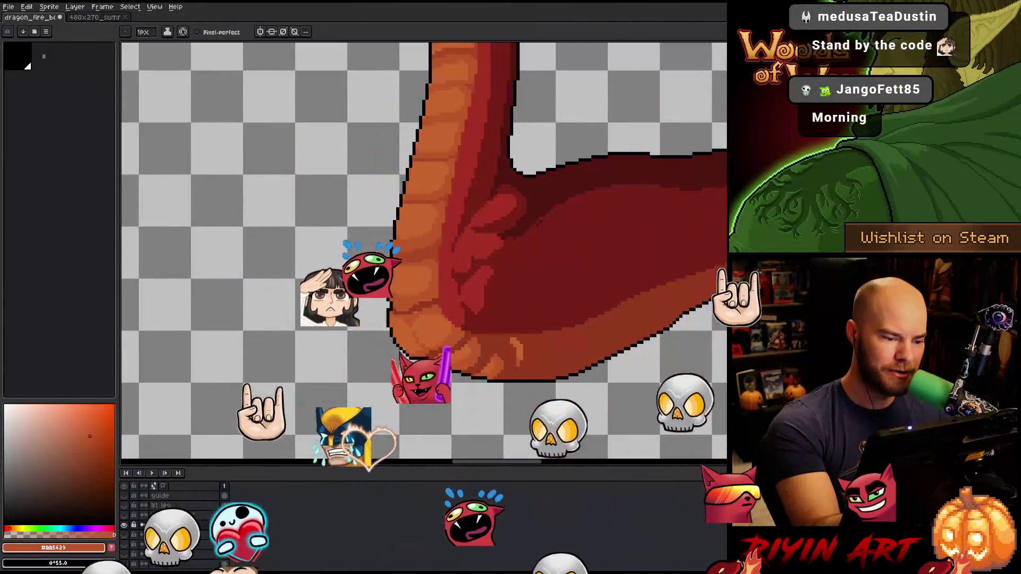
Paint a deep red #761f18 shadow along the belly crease
{"action": "left_click", "coordinate": [432, 308], "text": "alt"}
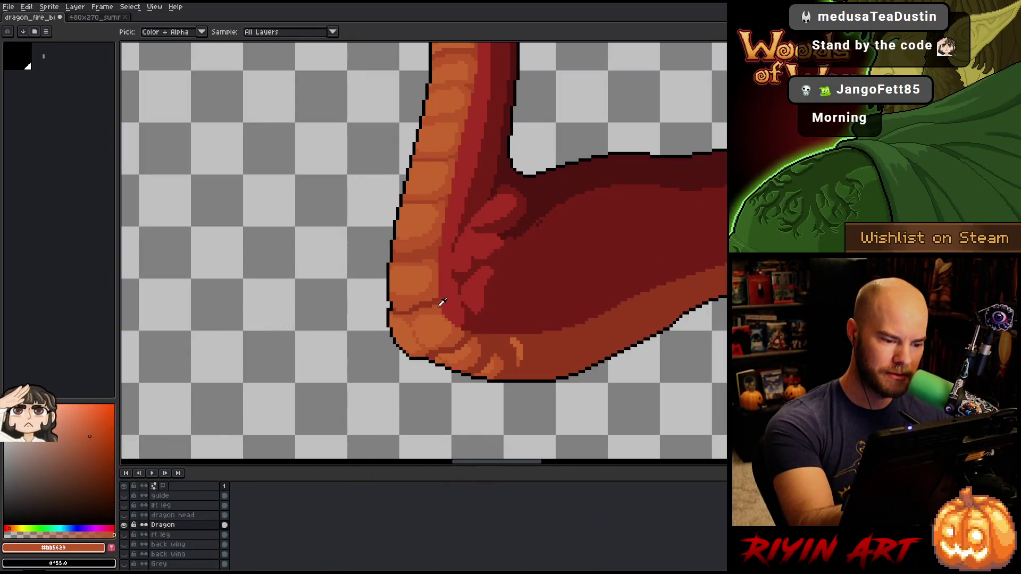
{"action": "left_click", "coordinate": [471, 314], "text": "alt"}
{"action": "left_click_drag", "start_coordinate": [442, 302], "coordinate": [463, 325]}
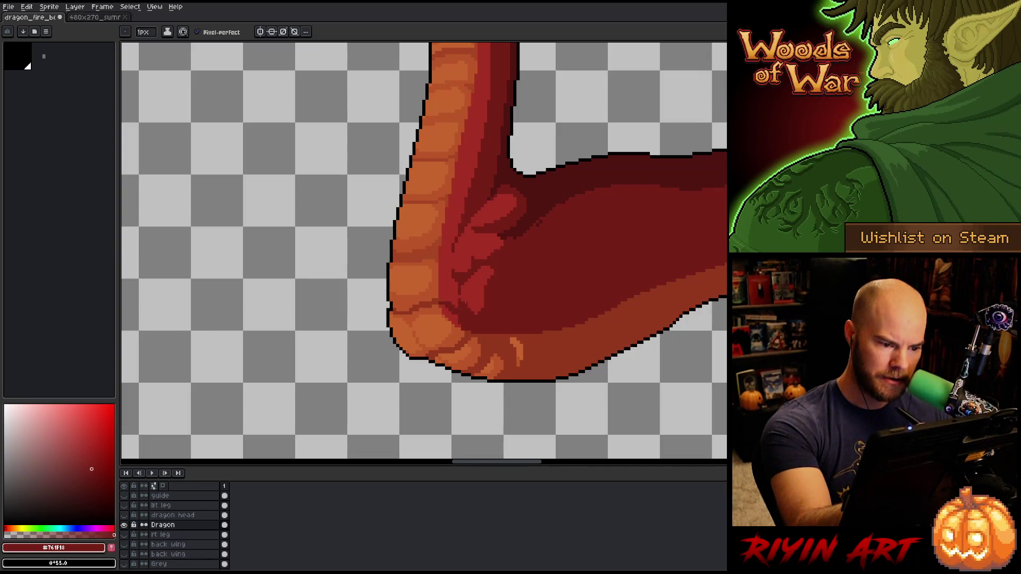
Sample #a52f24, #c7652f, #bb5629 and #92381c around the crease, ending on orange #bb5629
{"action": "left_click", "coordinate": [461, 247], "text": "alt"}
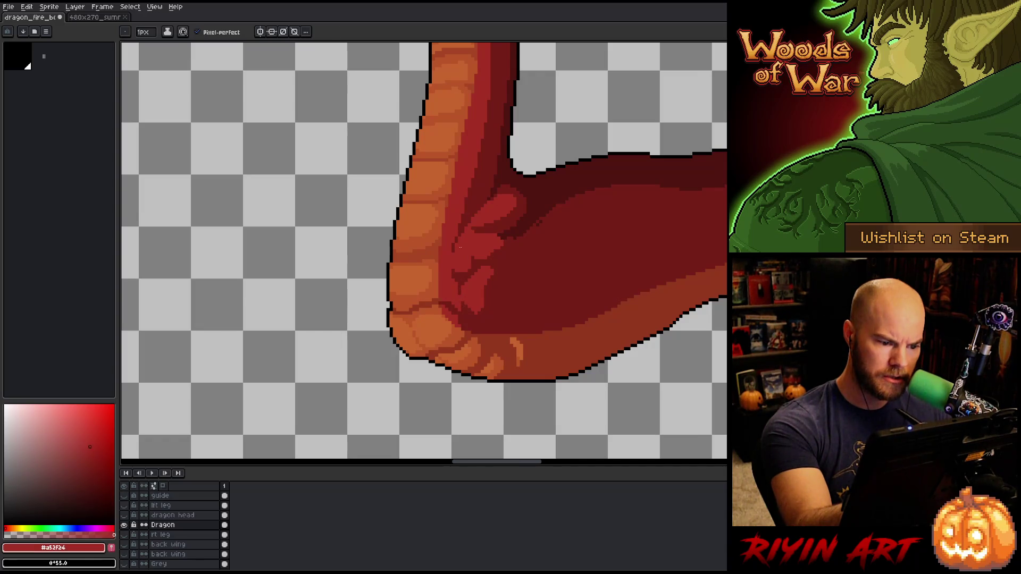
{"action": "left_click", "coordinate": [441, 314], "text": "alt"}
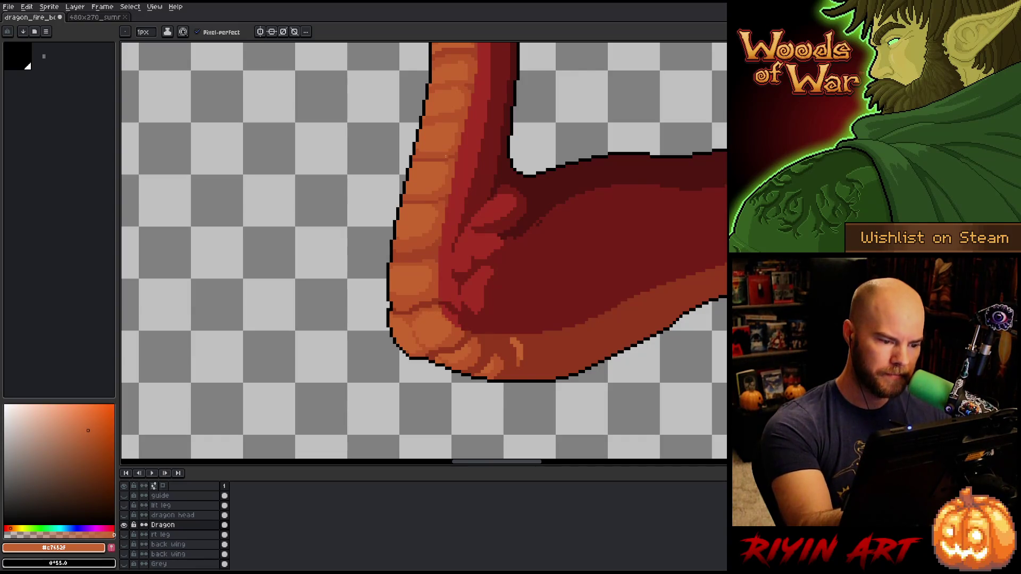
{"action": "left_click", "coordinate": [418, 339], "text": "alt"}
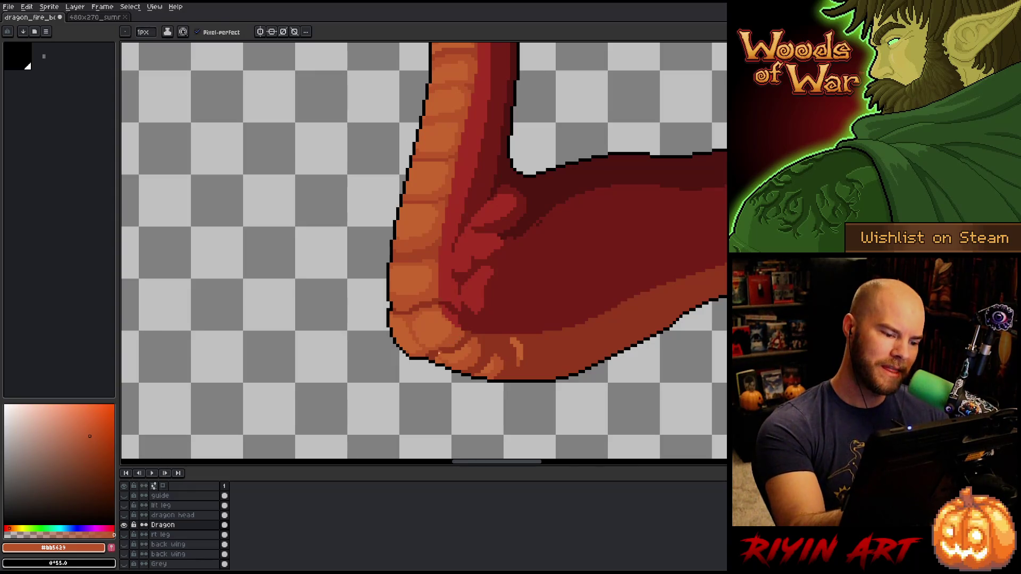
{"action": "left_click", "coordinate": [450, 339], "text": "alt"}
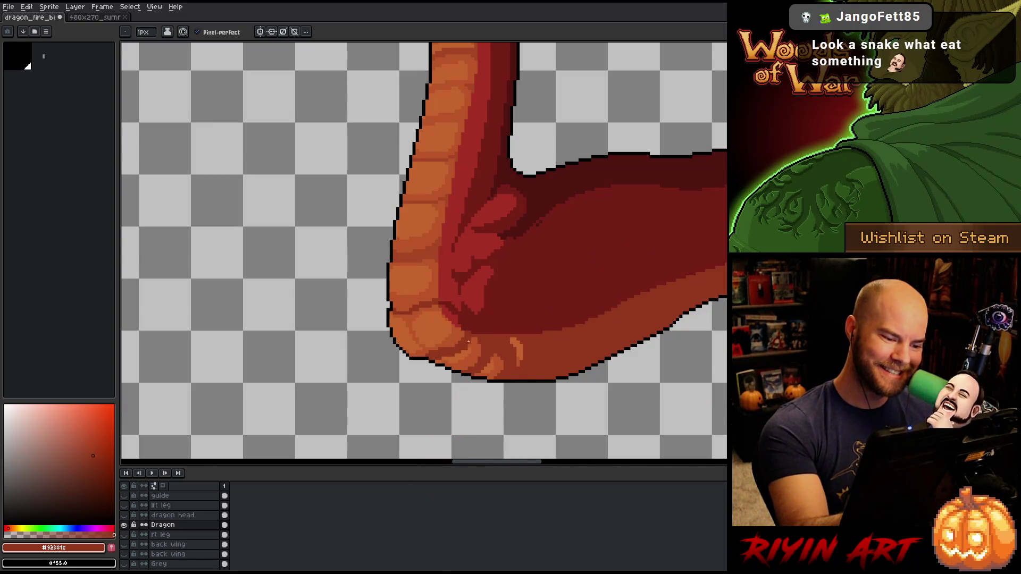
{"action": "left_click", "coordinate": [462, 353], "text": "alt"}
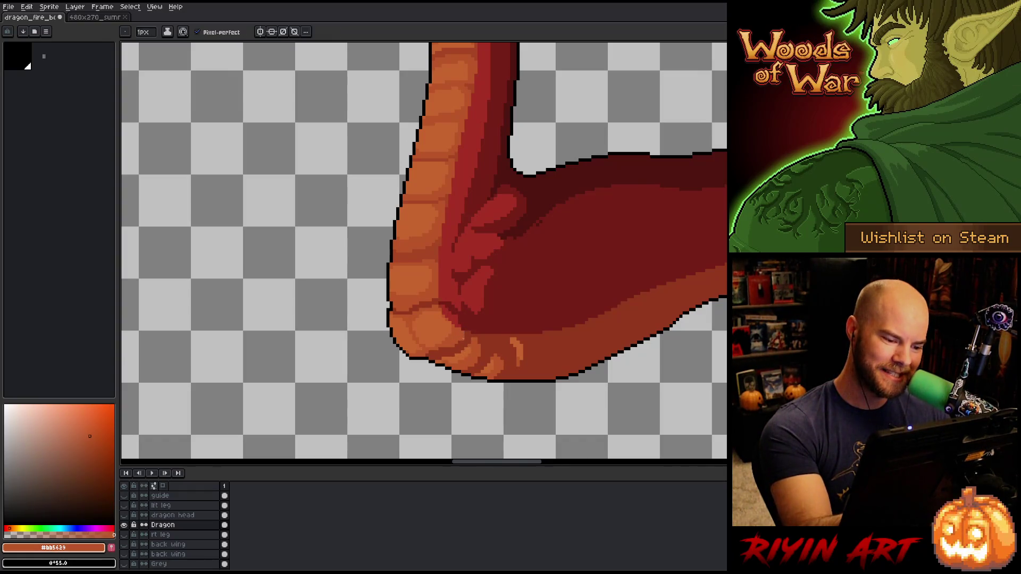
{"action": "left_click", "coordinate": [449, 339], "text": "alt"}
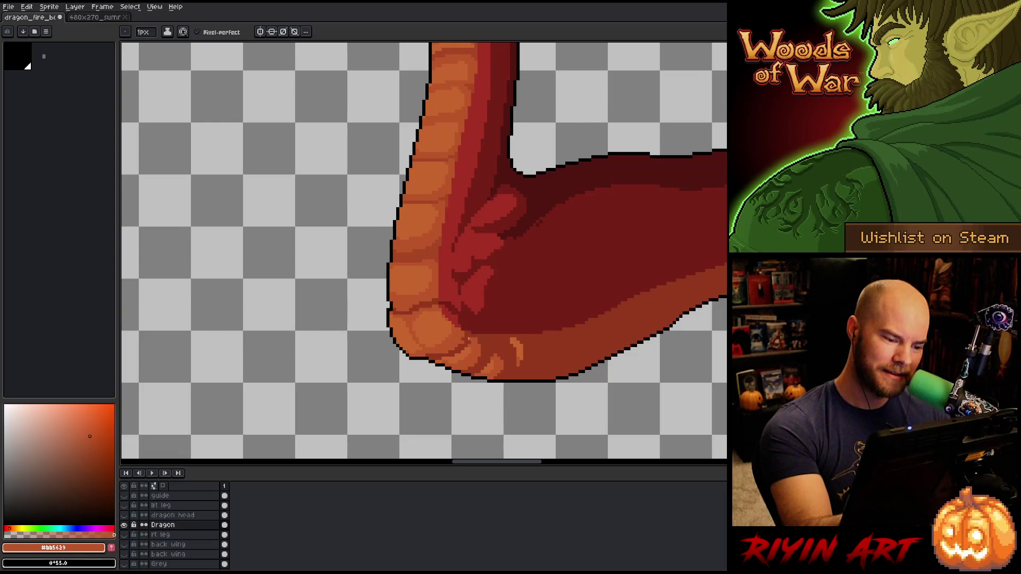
{"action": "left_click", "coordinate": [475, 308], "text": "alt"}
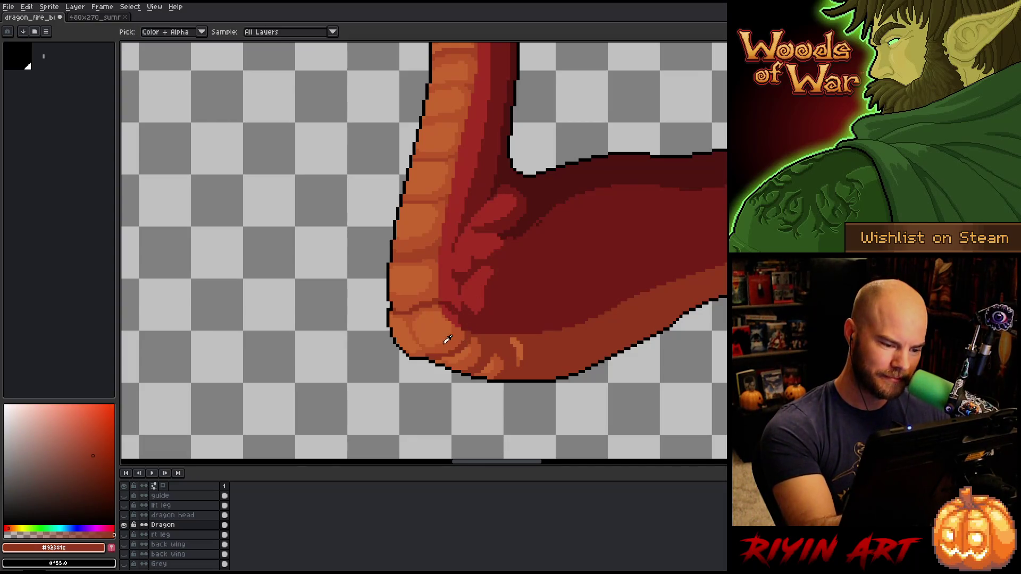
{"action": "left_click", "coordinate": [444, 337], "text": "alt"}
{"action": "left_click", "coordinate": [424, 352], "text": "alt"}
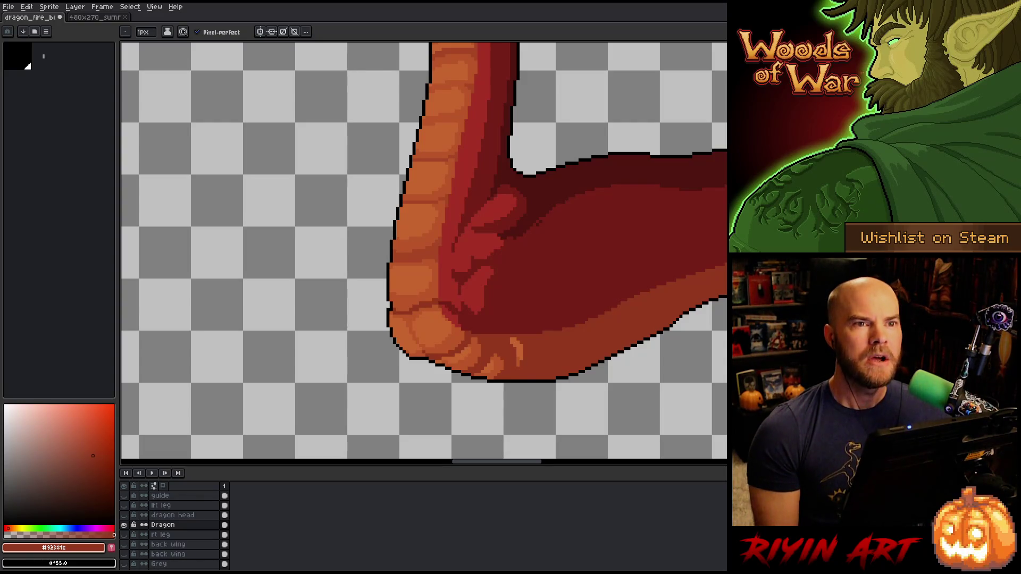
{"action": "left_click", "coordinate": [399, 278], "text": "alt"}
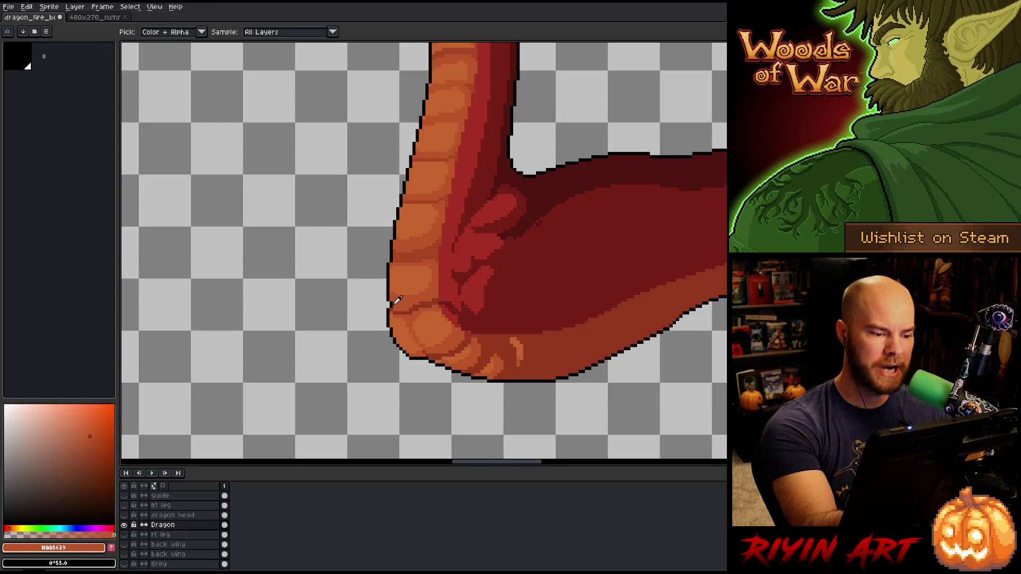
Extend the black outline on the belly's left edge and recolour some pixels orange #bb5629
{"action": "left_click", "coordinate": [390, 296], "text": "alt"}
{"action": "left_click_drag", "start_coordinate": [384, 296], "coordinate": [385, 273]}
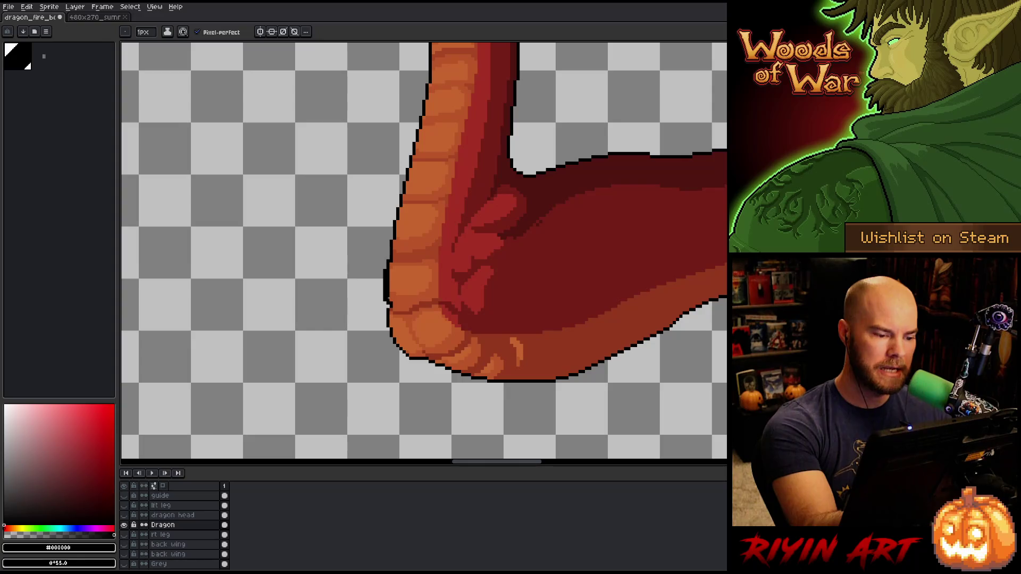
{"action": "left_click", "coordinate": [401, 295], "text": "alt"}
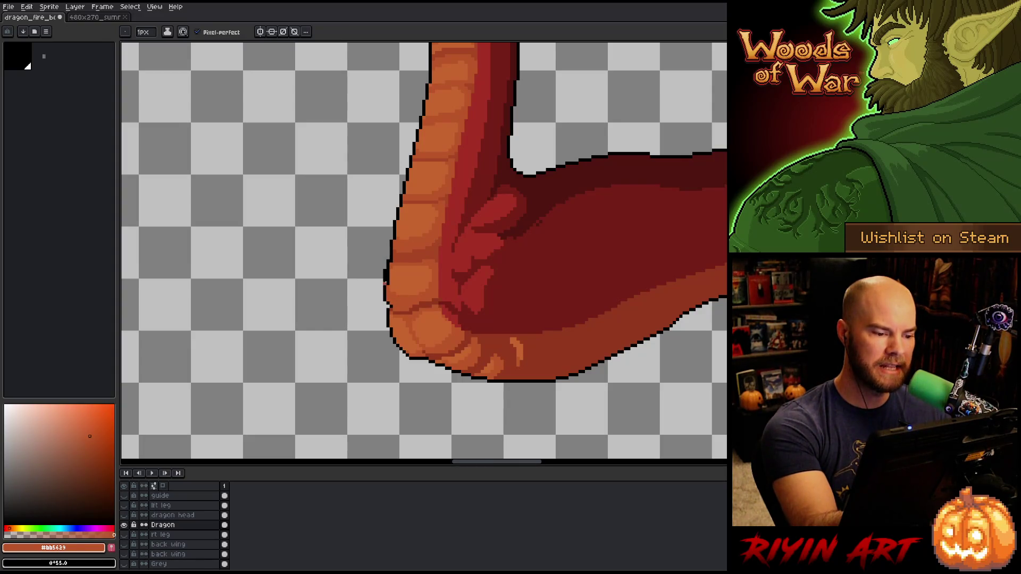
{"action": "left_click_drag", "start_coordinate": [386, 273], "coordinate": [388, 277]}
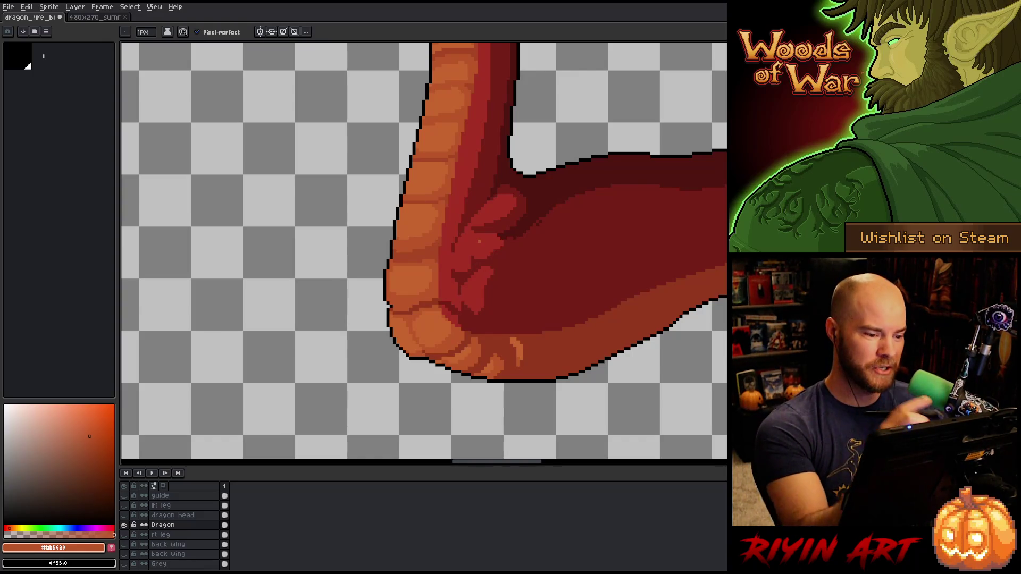
Shade the elbow crease with deep red #761f18, then sample #a52f24, #92381c and #761f18 from the arm
{"action": "key", "text": "alt"}
{"action": "left_click", "coordinate": [461, 272]}
{"action": "mouse_move", "coordinate": [444, 287]}
{"action": "left_mouse_down"}
{"action": "mouse_move", "coordinate": [444, 298]}
{"action": "mouse_move", "coordinate": [451, 271]}
{"action": "left_mouse_up"}
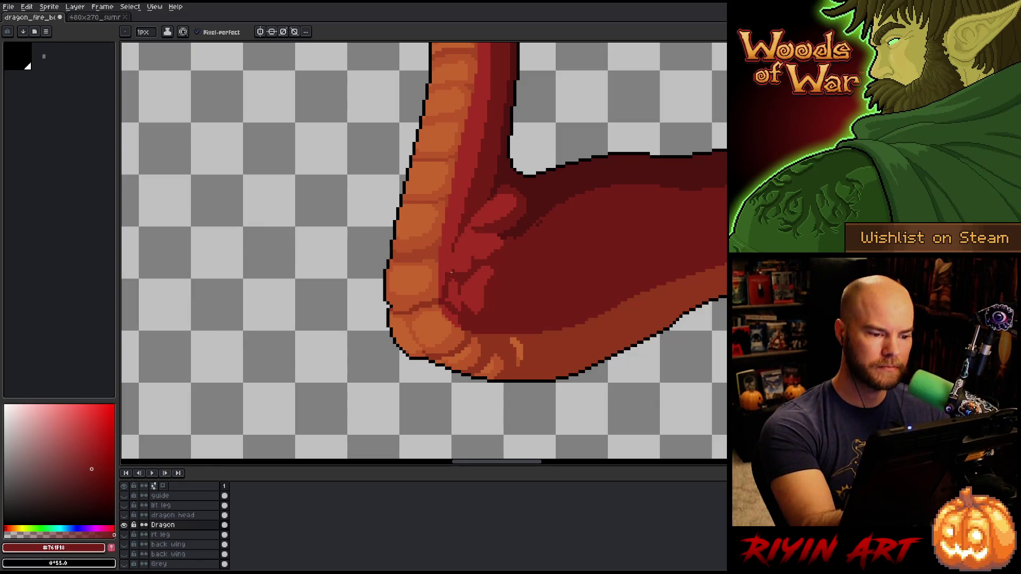
{"action": "left_click", "coordinate": [492, 205], "text": "alt"}
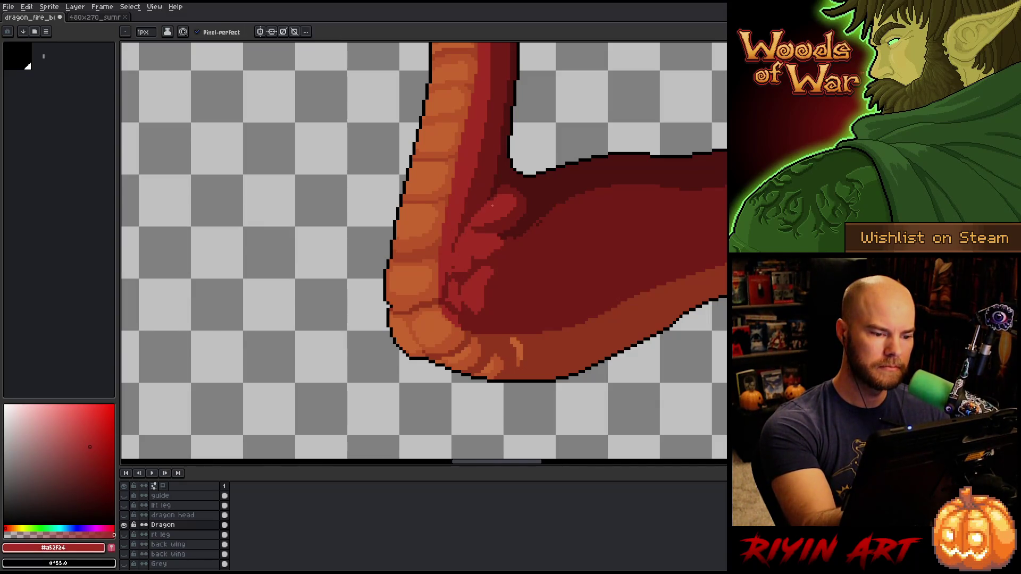
{"action": "left_click", "coordinate": [511, 176], "text": "alt"}
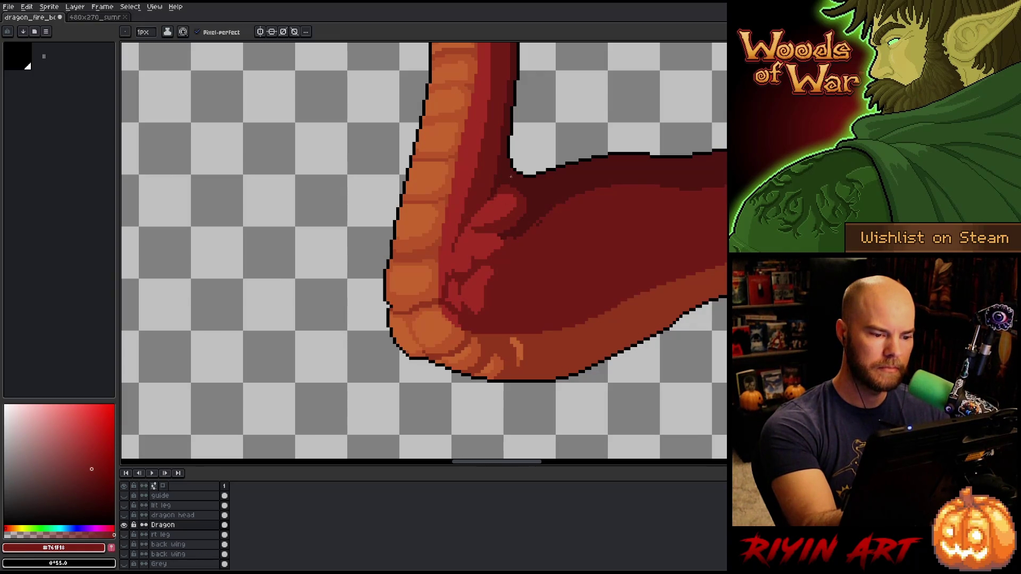
{"action": "left_click", "coordinate": [448, 303], "text": "alt"}
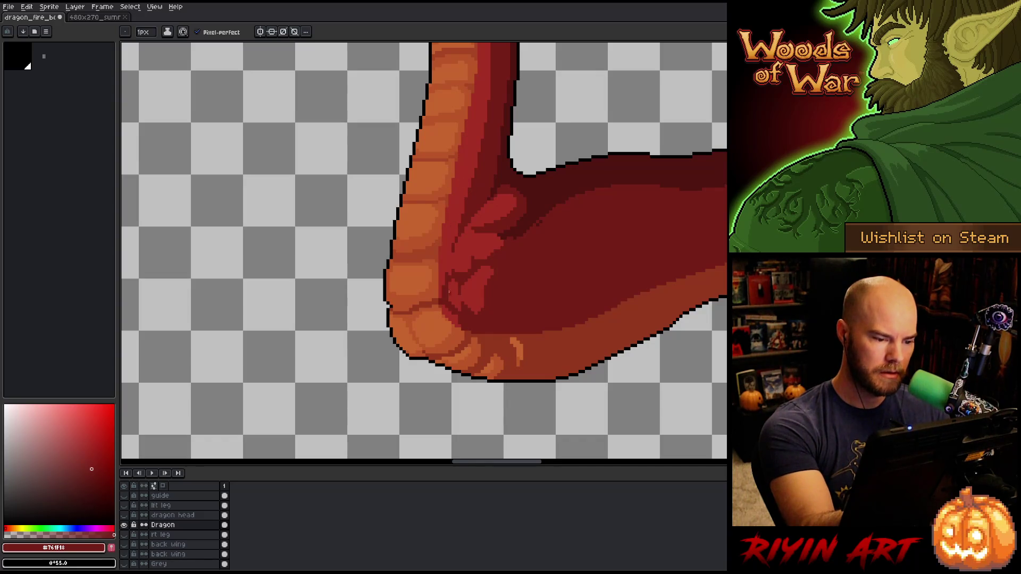
{"action": "left_click", "coordinate": [448, 291], "text": "alt"}
{"action": "left_click", "coordinate": [442, 306], "text": "alt"}
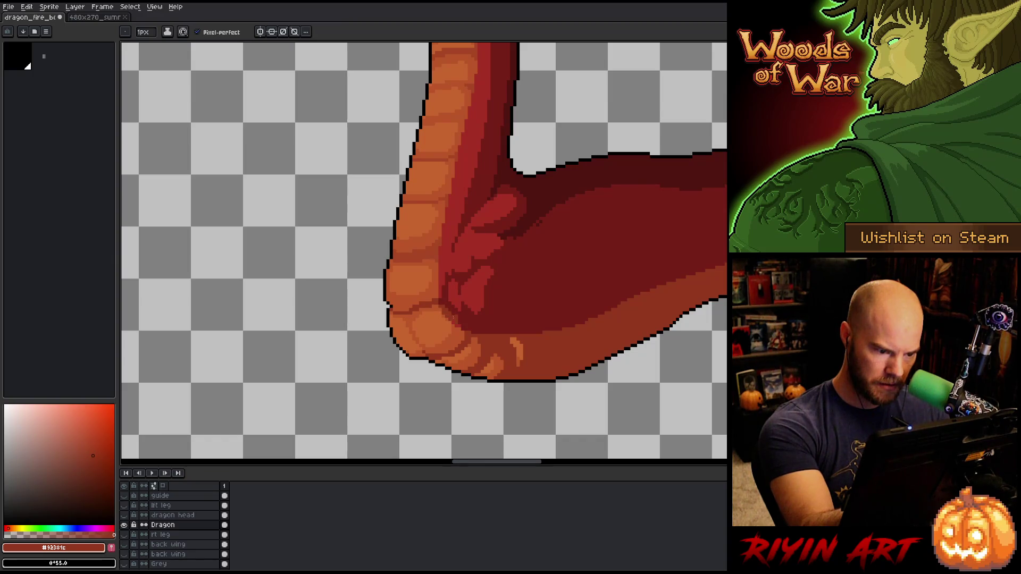
{"action": "left_click", "coordinate": [461, 322], "text": "alt"}
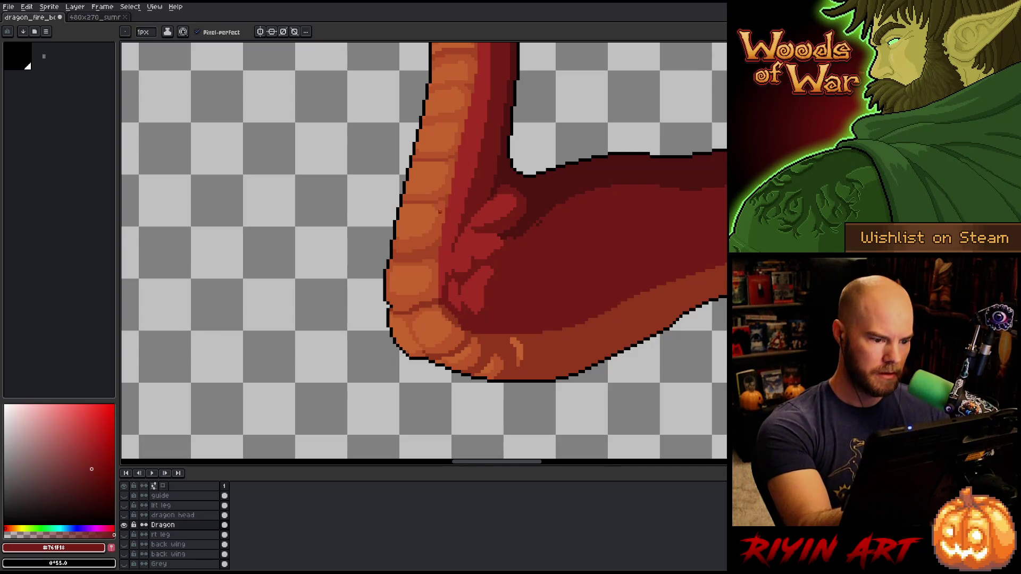
Shade the elbow scales using sampled #92381c, #bb5629, #761f18 and #c7652f
{"action": "left_click", "coordinate": [461, 328], "text": "alt"}
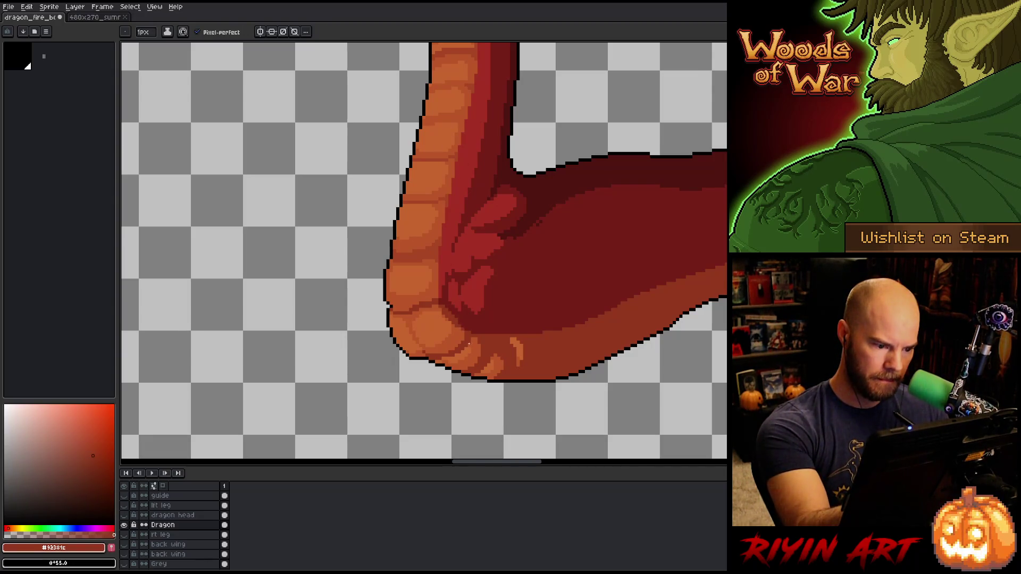
{"action": "left_click", "coordinate": [449, 319], "text": "alt"}
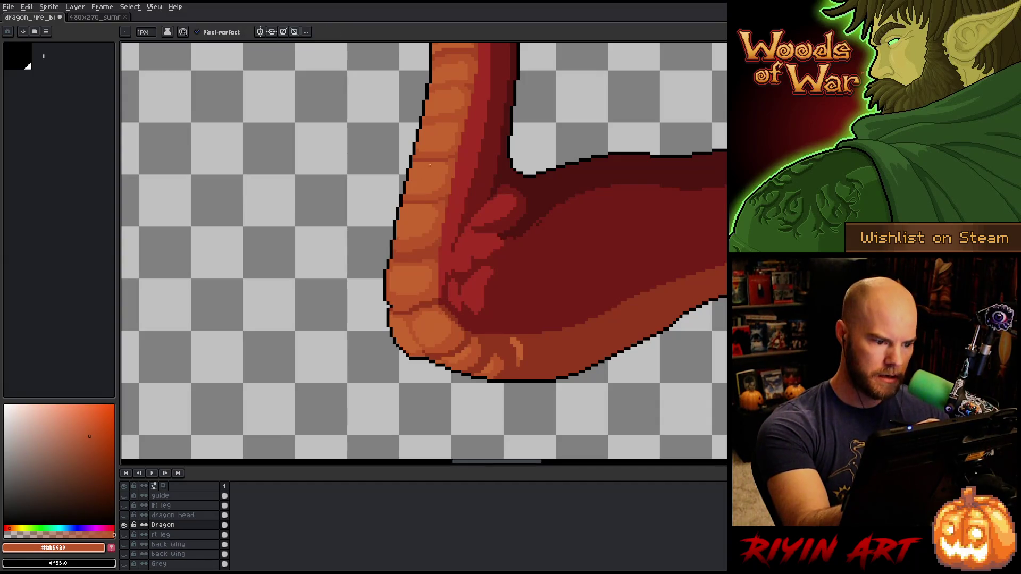
{"action": "left_click", "coordinate": [410, 309], "text": "alt"}
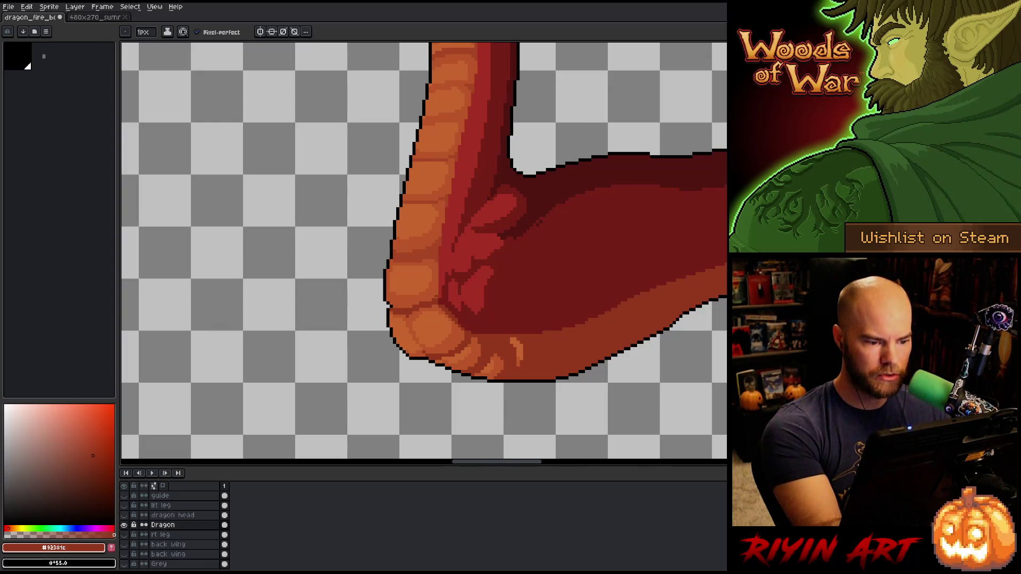
{"action": "left_click", "coordinate": [441, 297], "text": "alt"}
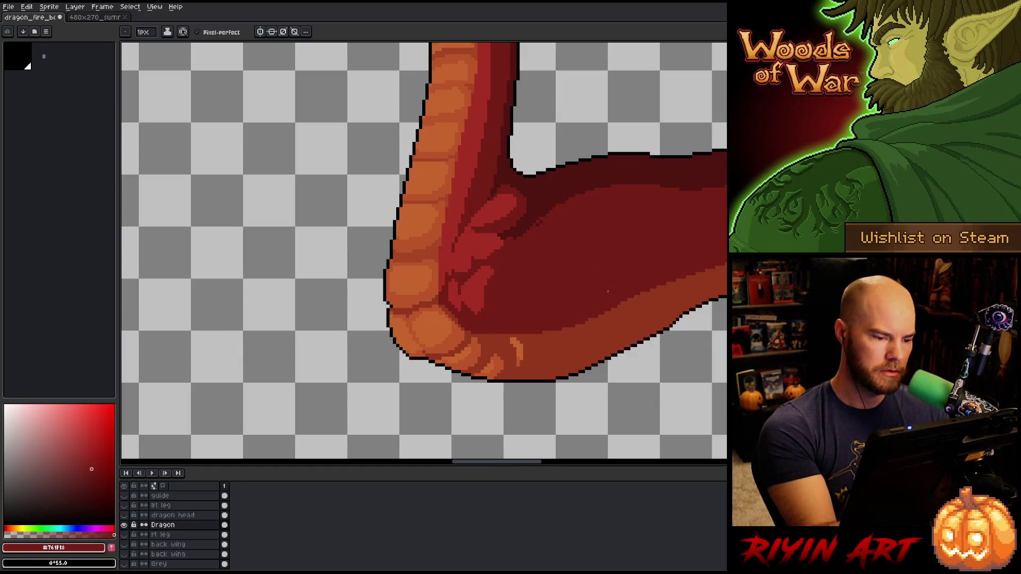
{"action": "left_click", "coordinate": [433, 271], "text": "alt"}
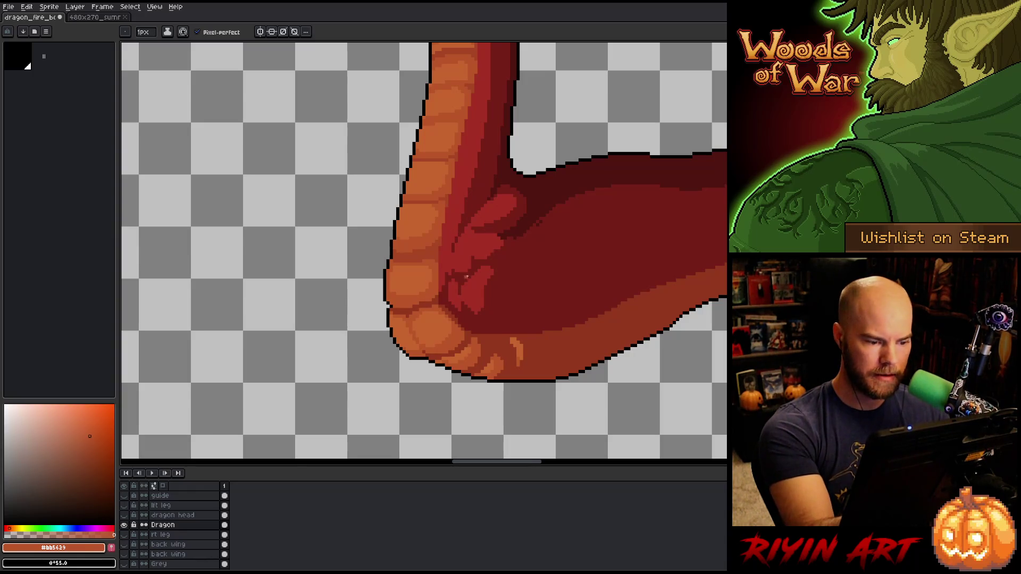
{"action": "left_click", "coordinate": [418, 338], "text": "alt"}
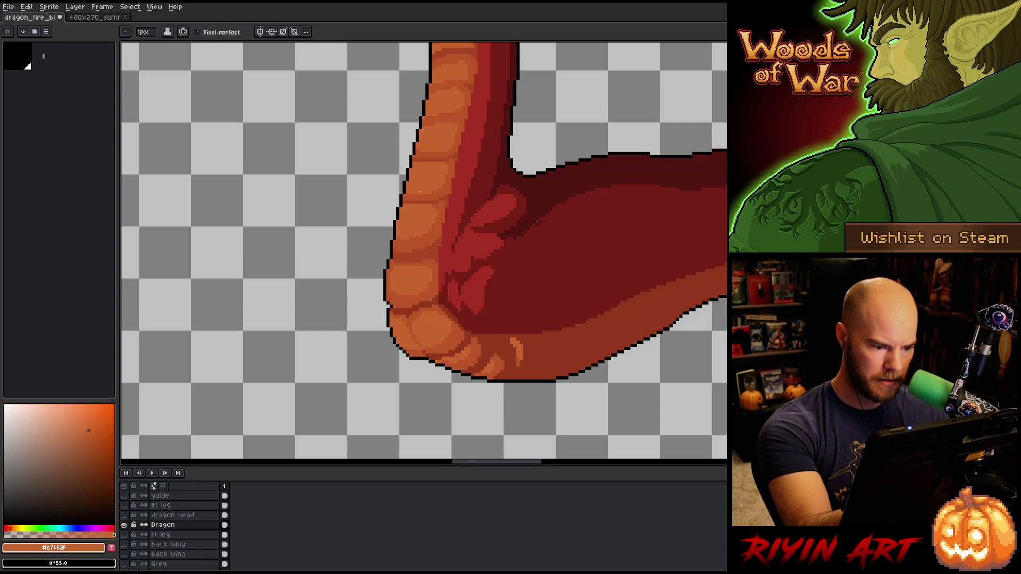
{"action": "left_click", "coordinate": [420, 348], "text": "alt"}
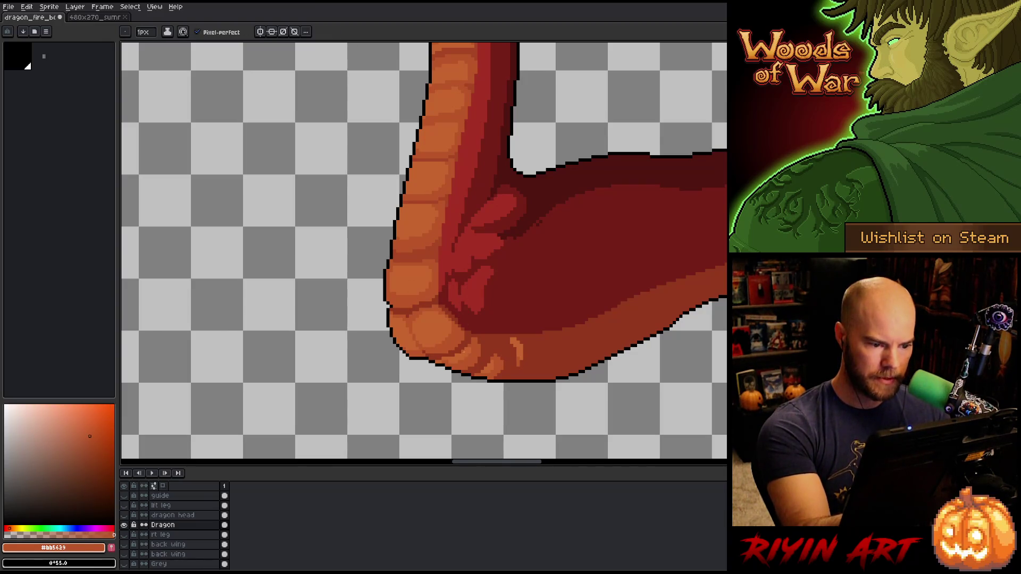
{"action": "left_click", "coordinate": [444, 342], "text": "alt"}
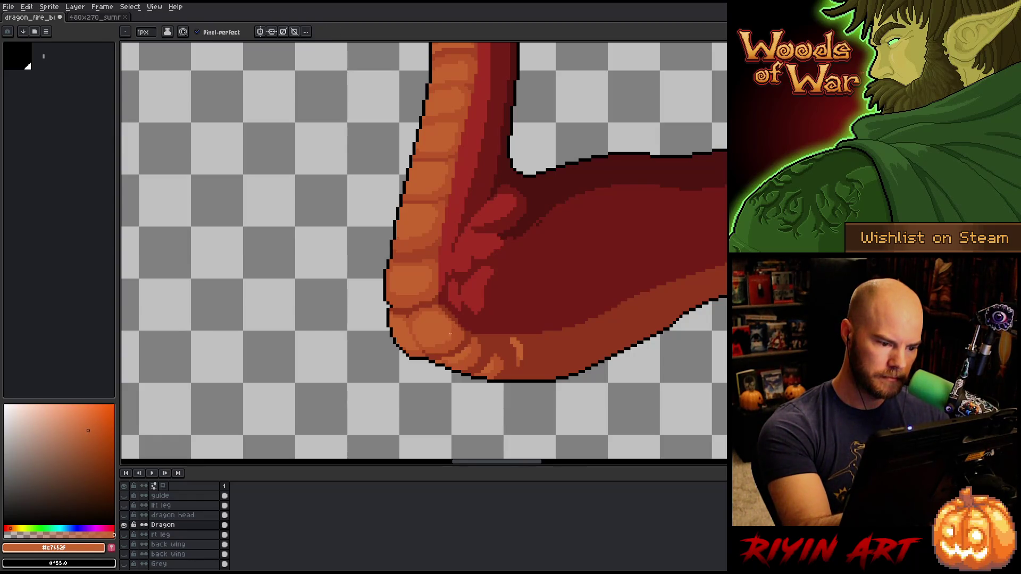
{"action": "left_click", "coordinate": [446, 310], "text": "alt"}
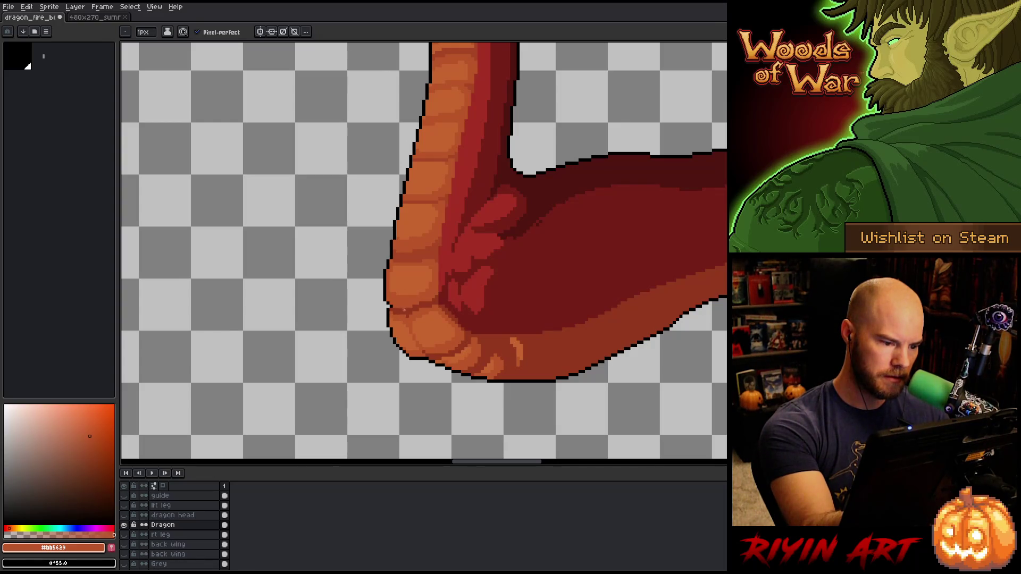
Alternate #92381c and #bb5629 around the elbow, finishing with black from the outline
{"action": "left_click", "coordinate": [404, 310], "text": "alt"}
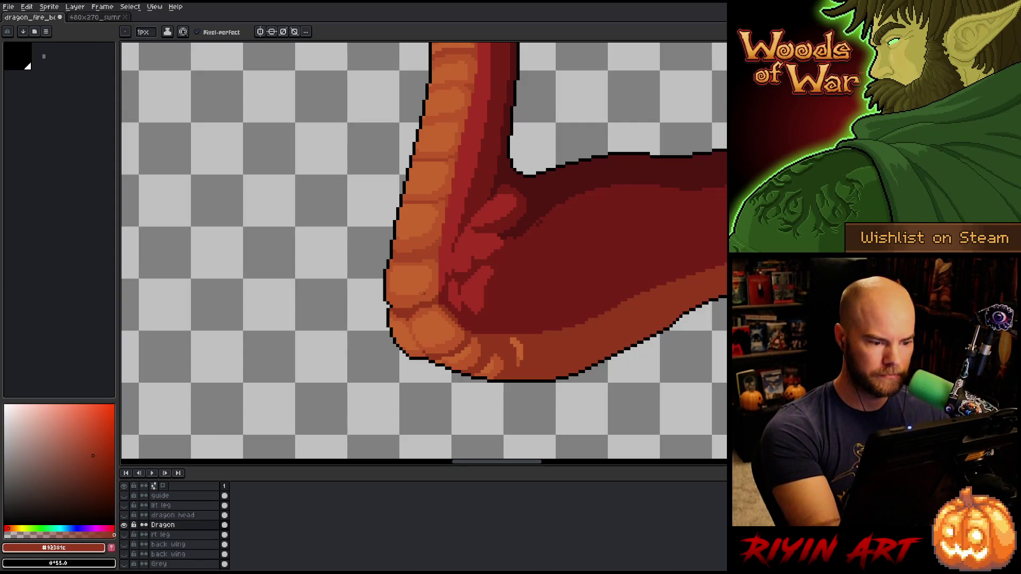
{"action": "left_click", "coordinate": [413, 307], "text": "alt"}
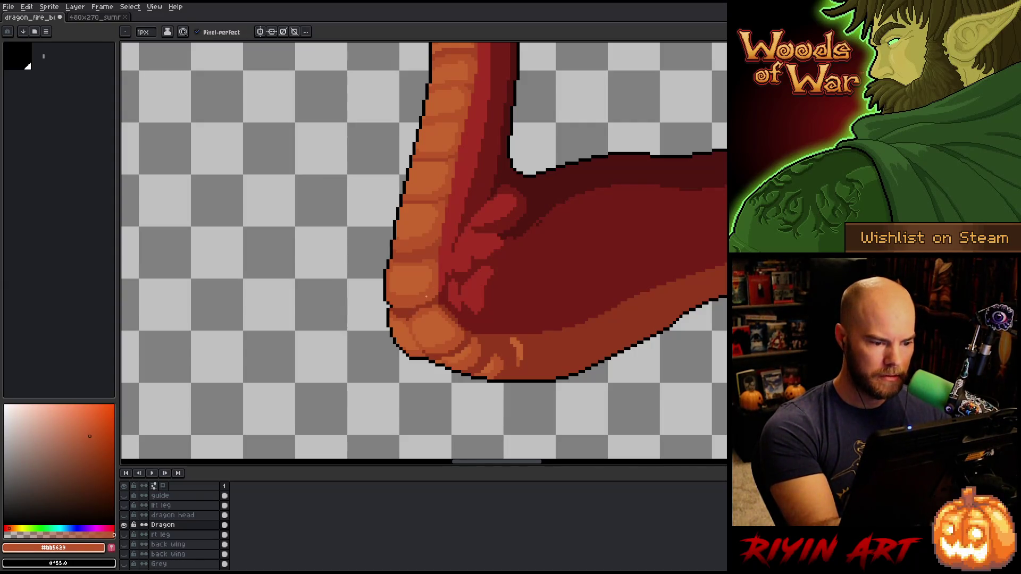
{"action": "left_click", "coordinate": [414, 307], "text": "alt"}
{"action": "left_click", "coordinate": [409, 306], "text": "alt"}
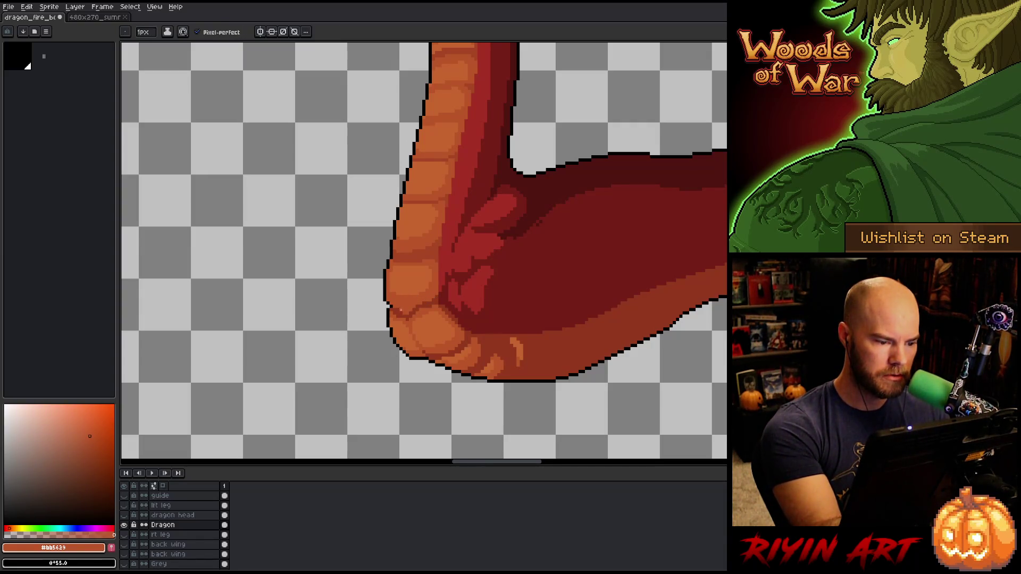
{"action": "left_click", "coordinate": [407, 316], "text": "alt"}
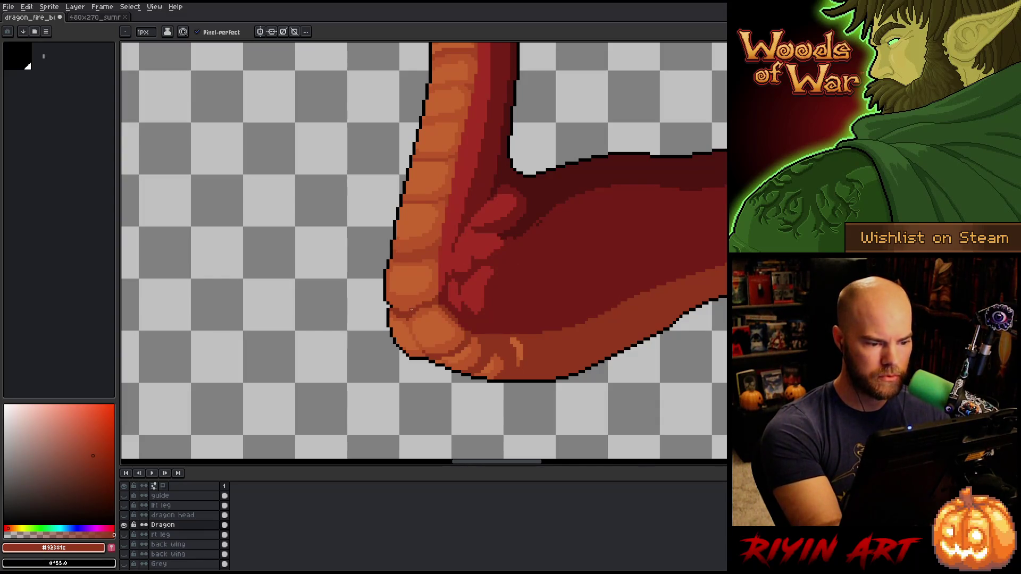
{"action": "left_click", "coordinate": [425, 294], "text": "alt"}
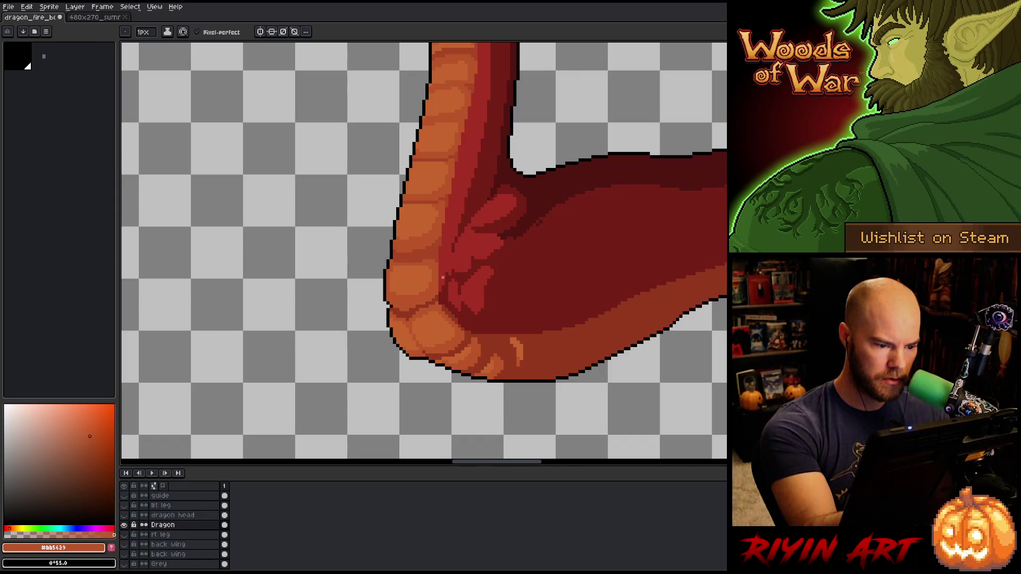
{"action": "left_click", "coordinate": [441, 245], "text": "alt"}
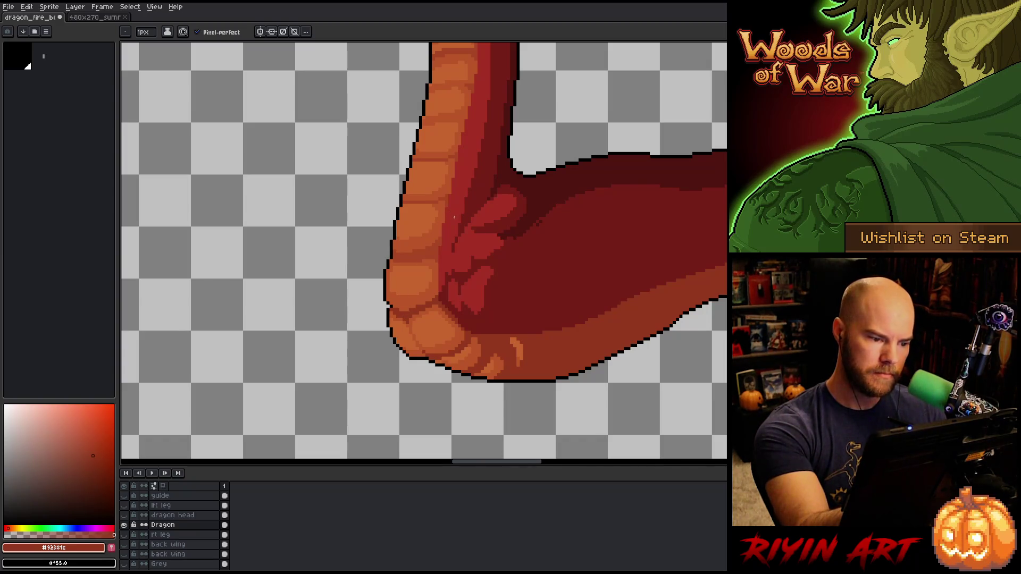
{"action": "left_click", "coordinate": [387, 310], "text": "alt"}
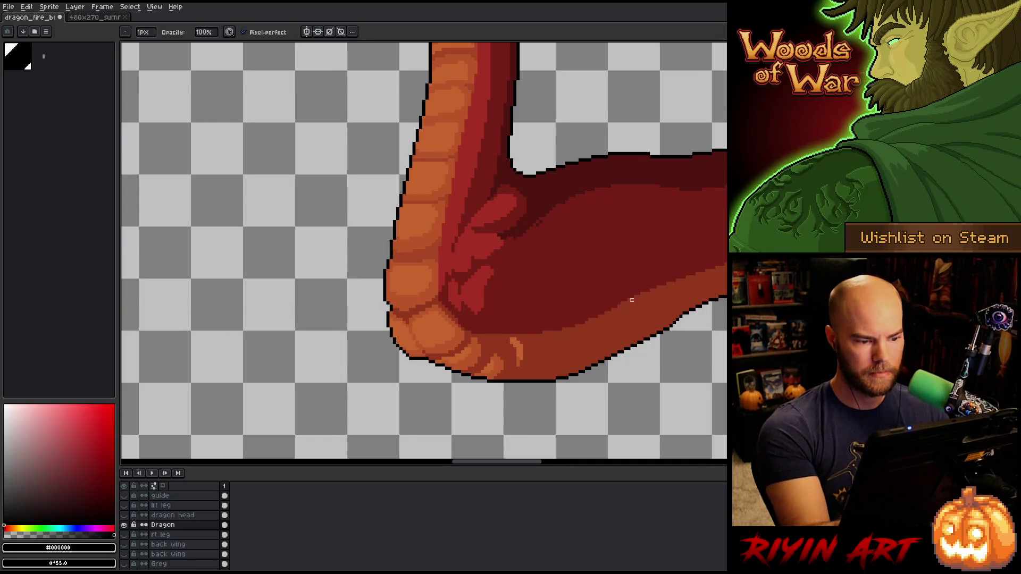
{"action": "left_click_drag", "start_coordinate": [565, 353], "coordinate": [528, 366]}
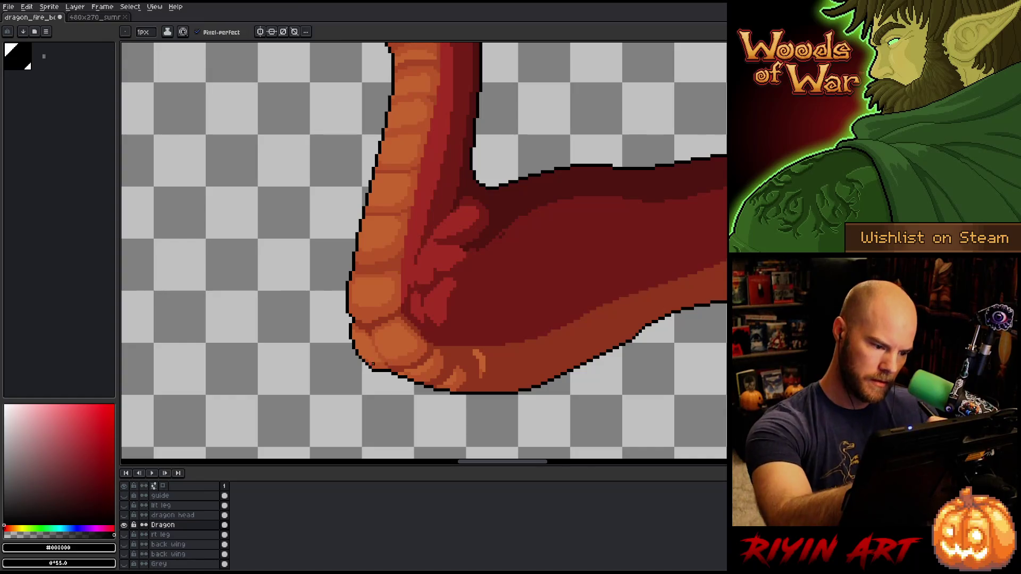
Draw a black outline along the bottom edge of the dragon's elbow
{"action": "mouse_move", "coordinate": [385, 373]}
{"action": "left_mouse_down"}
{"action": "mouse_move", "coordinate": [446, 394]}
{"action": "mouse_move", "coordinate": [432, 389]}
{"action": "left_mouse_up"}
{"action": "left_click", "coordinate": [446, 382], "text": "alt"}
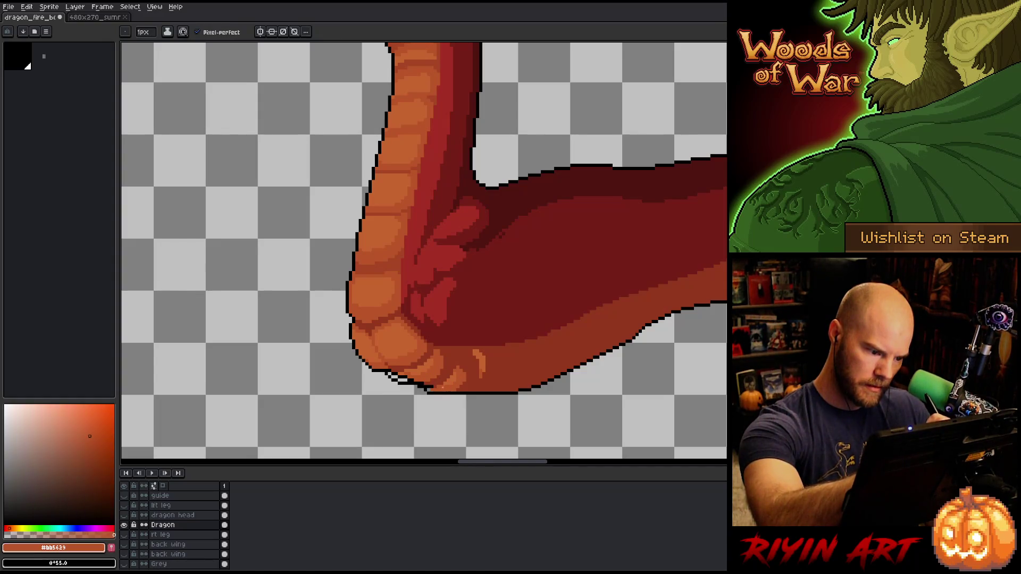
{"action": "left_click", "coordinate": [429, 386], "text": "alt"}
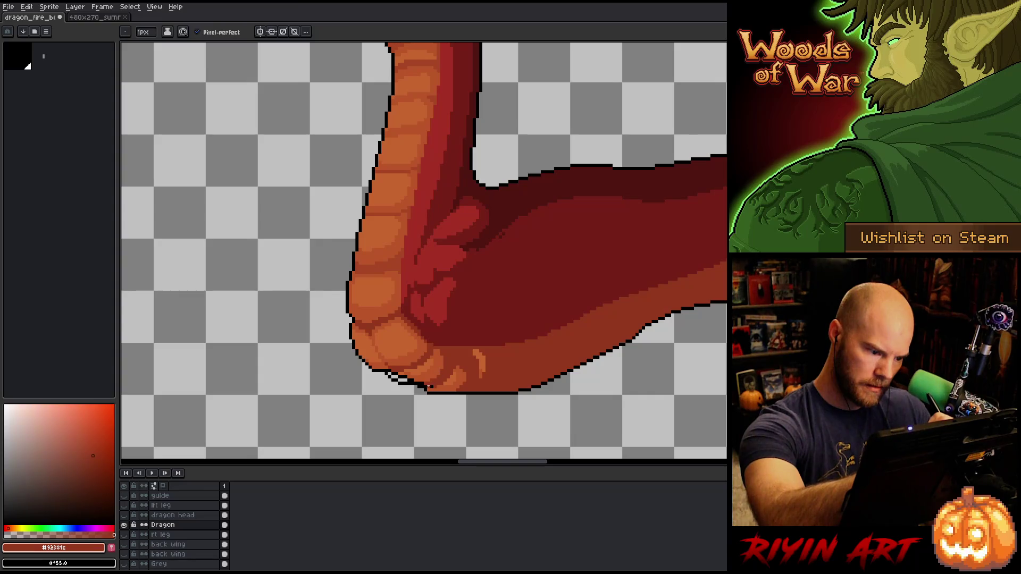
{"action": "left_click", "coordinate": [426, 391], "text": "alt"}
{"action": "left_click", "coordinate": [430, 392]}
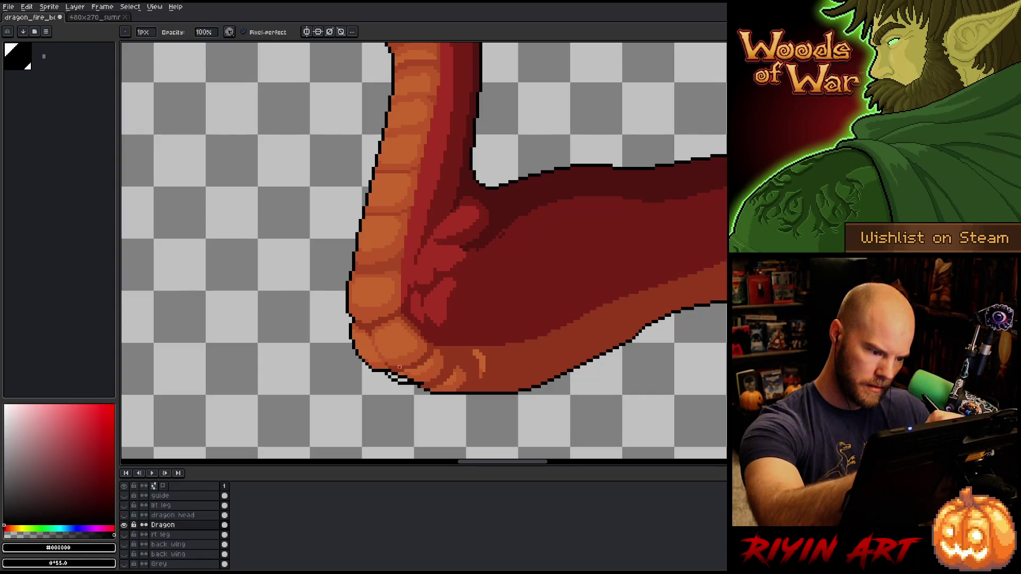
Retouch the elbow shading with #92301c, #bb5629, #c7652f and #92381c, then show all layers
{"action": "left_click", "coordinate": [400, 366], "text": "alt"}
{"action": "left_click", "coordinate": [430, 384], "text": "alt"}
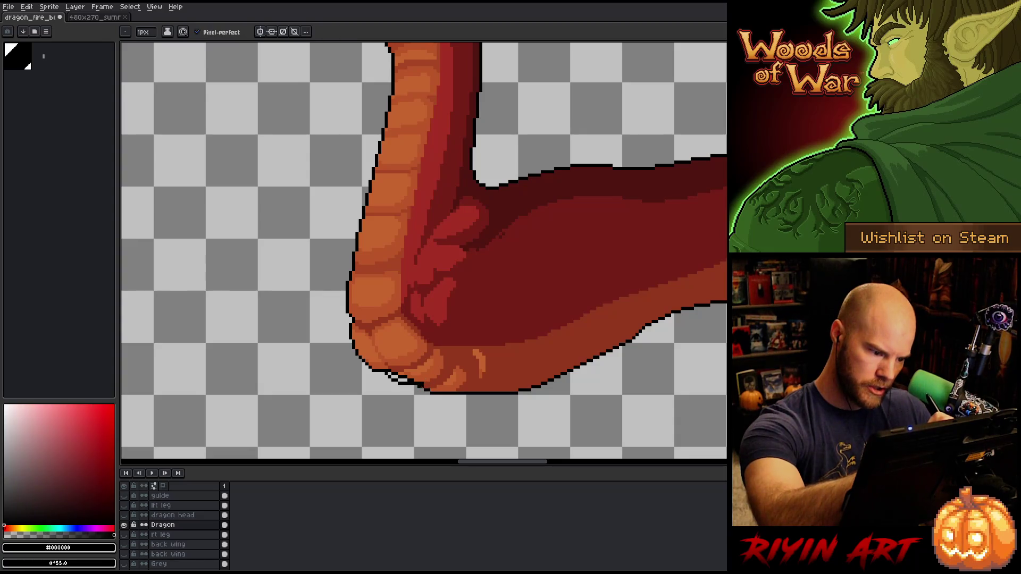
{"action": "left_click", "coordinate": [420, 383], "text": "alt"}
{"action": "left_click", "coordinate": [413, 378], "text": "alt"}
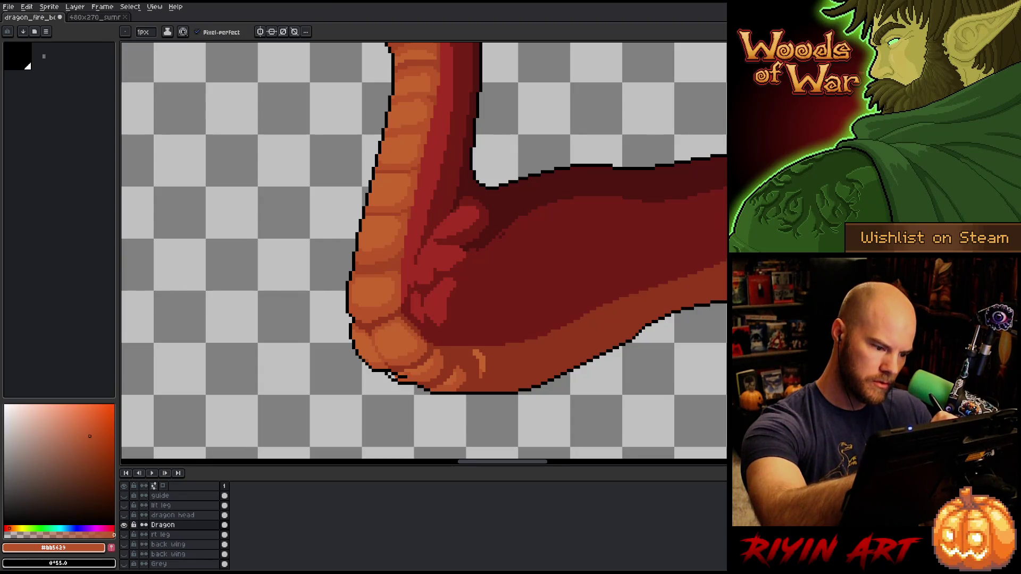
{"action": "left_click", "coordinate": [405, 376], "text": "alt"}
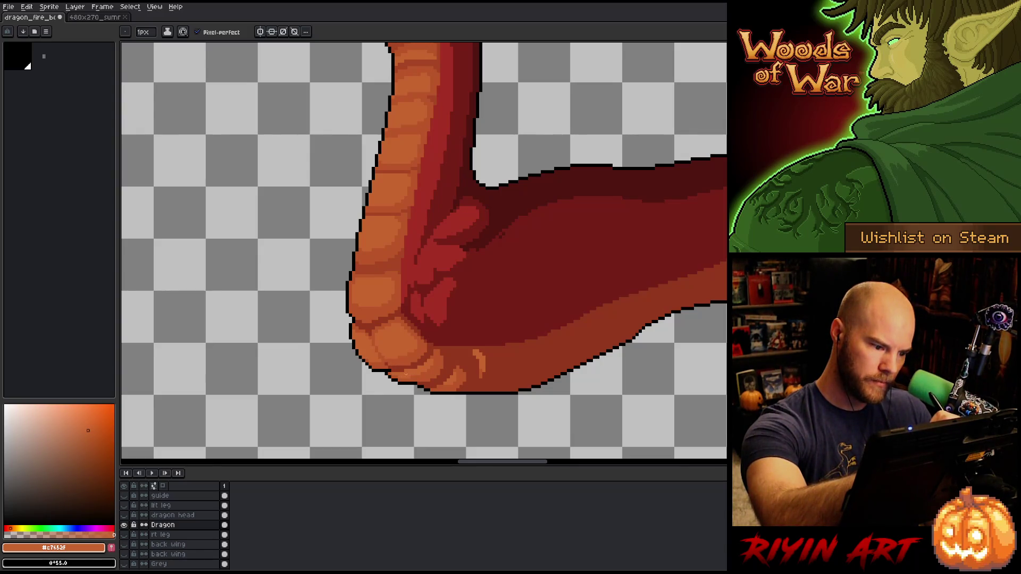
{"action": "left_click", "coordinate": [422, 372], "text": "alt"}
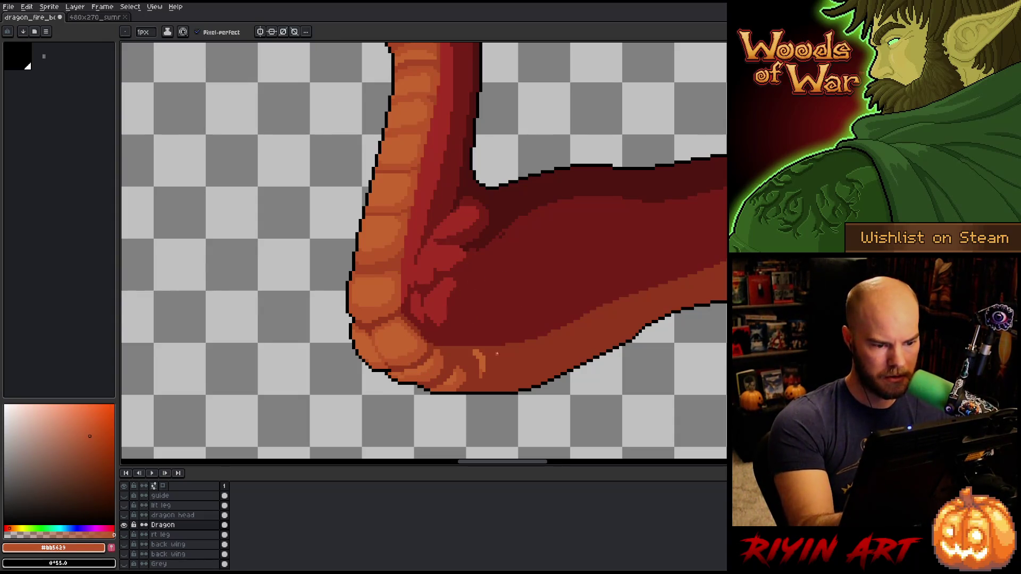
{"action": "left_click", "coordinate": [420, 375], "text": "alt"}
{"action": "left_click", "coordinate": [419, 377], "text": "alt"}
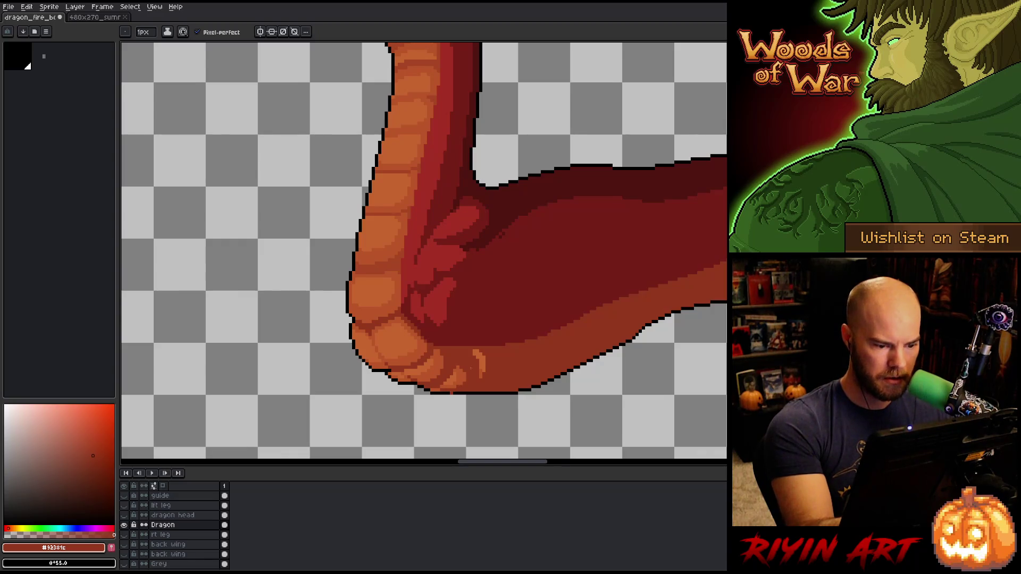
{"action": "left_click", "coordinate": [455, 393], "text": "alt"}
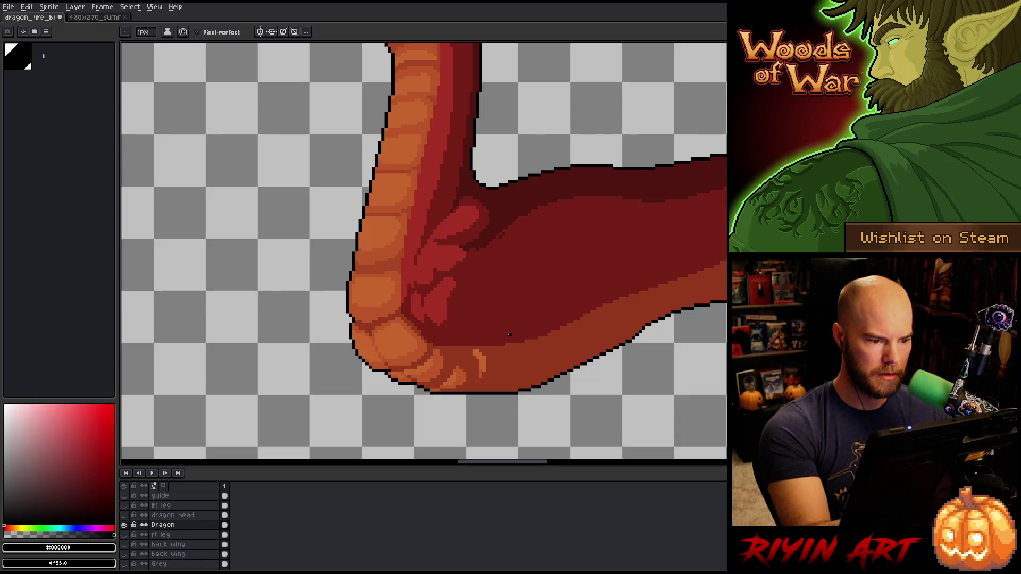
{"action": "left_click", "coordinate": [124, 524], "text": "alt"}
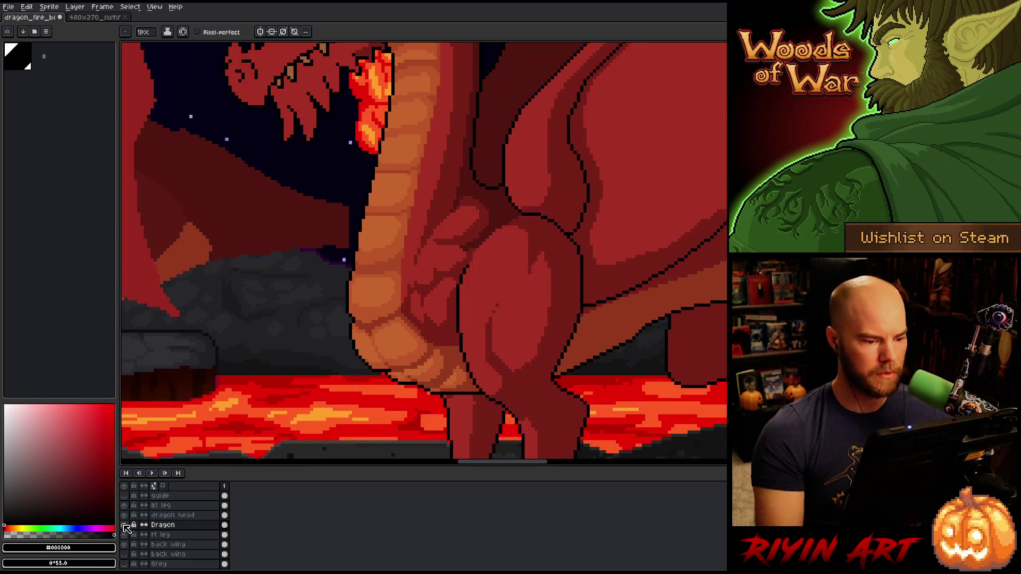
Zoom and pan across the whole dragon-and-lava scene to review it
{"action": "left_click", "coordinate": [399, 360], "text": "alt"}
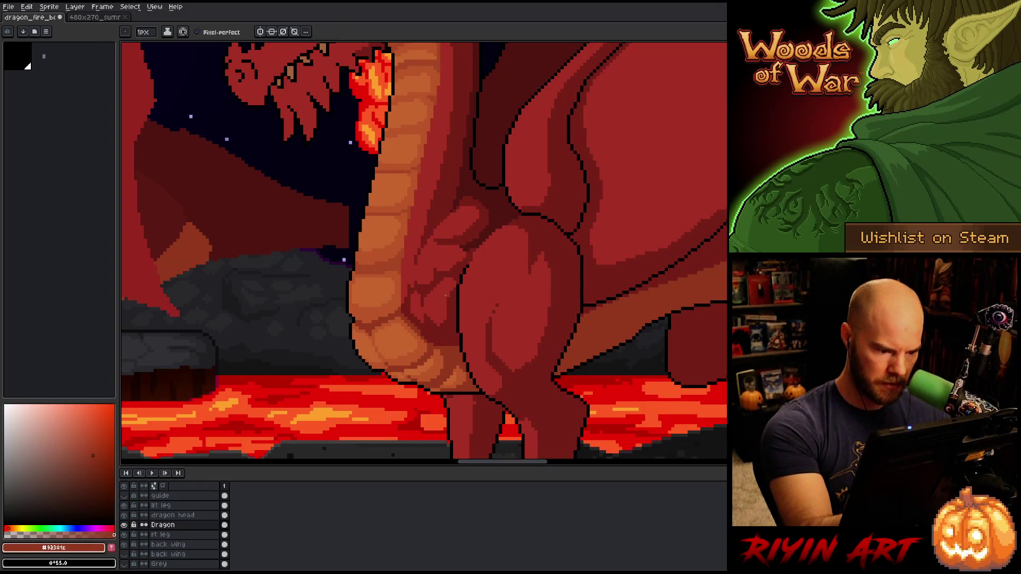
{"action": "scroll", "coordinate": [448, 317], "scroll_direction": "down", "scroll_amount": 3}
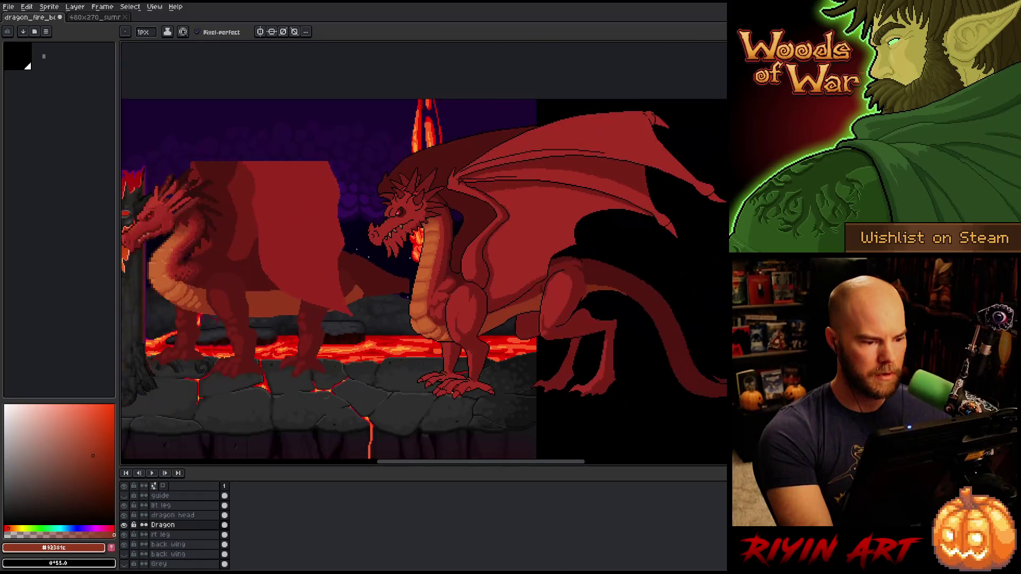
{"action": "scroll", "coordinate": [454, 280], "scroll_direction": "up", "scroll_amount": 1}
{"action": "scroll", "coordinate": [468, 297], "scroll_direction": "up", "scroll_amount": 1}
{"action": "scroll", "coordinate": [479, 308], "scroll_direction": "down", "scroll_amount": 1}
{"action": "left_click_drag", "start_coordinate": [496, 319], "coordinate": [477, 310]}
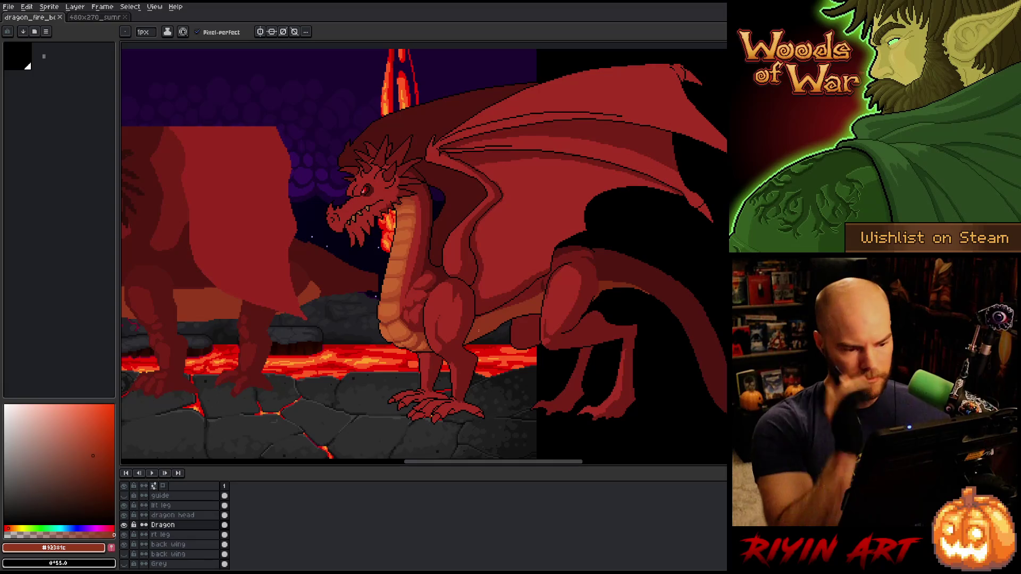
{"action": "key", "text": "v"}
{"action": "key", "text": "b"}
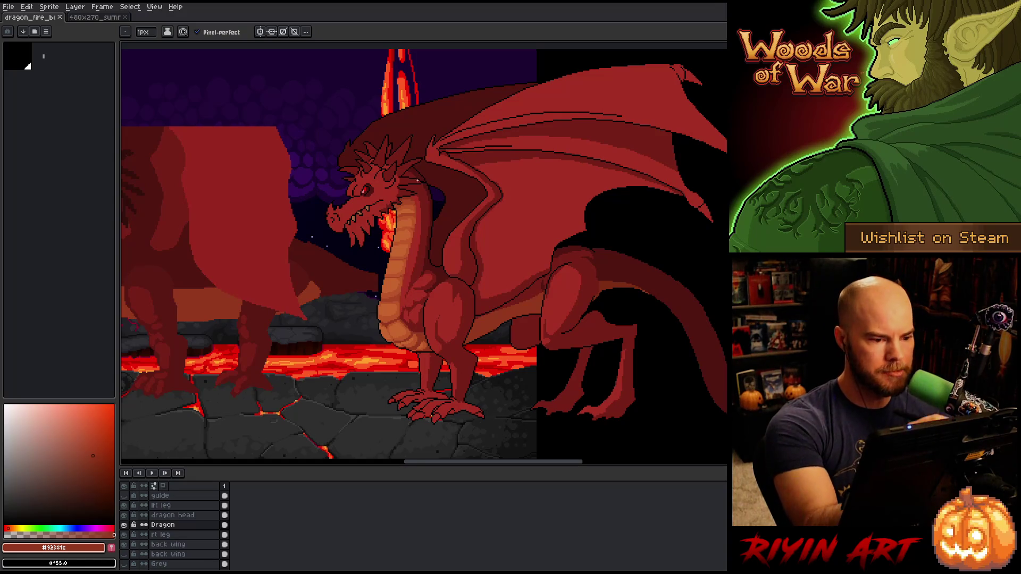
Pick the dragon's body red #a52f24 and save the artwork
{"action": "left_click", "coordinate": [417, 197], "text": "alt"}
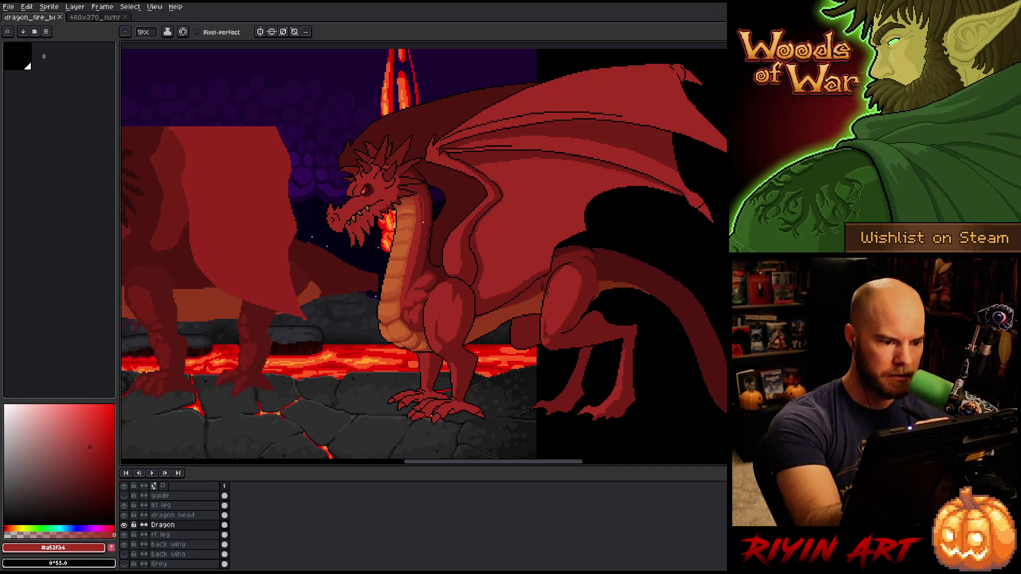
{"action": "key", "text": "ctrl+s"}
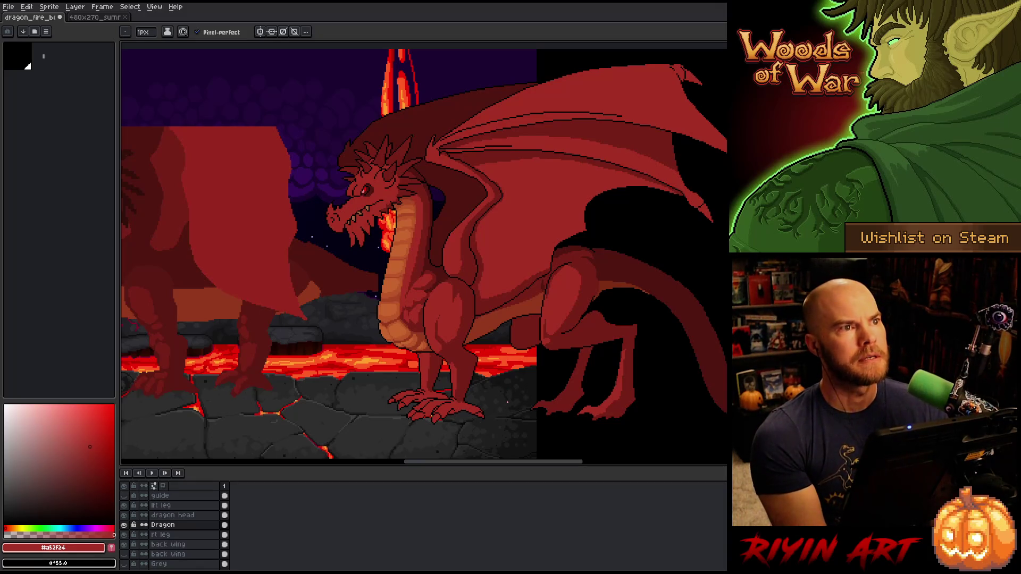
{"action": "key", "text": "ctrl+s"}
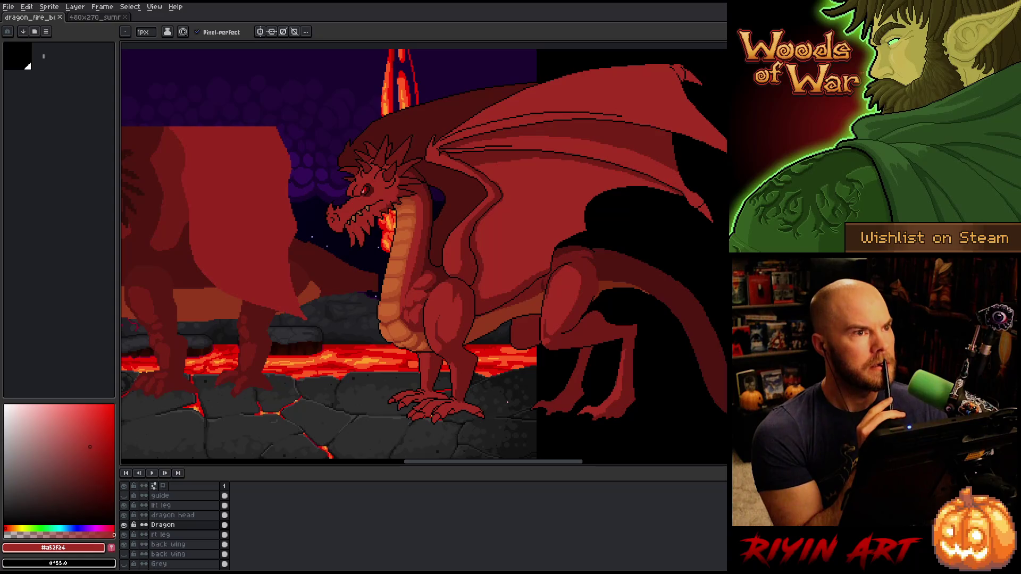
{"action": "scroll", "coordinate": [430, 219], "scroll_direction": "up", "scroll_amount": 3}
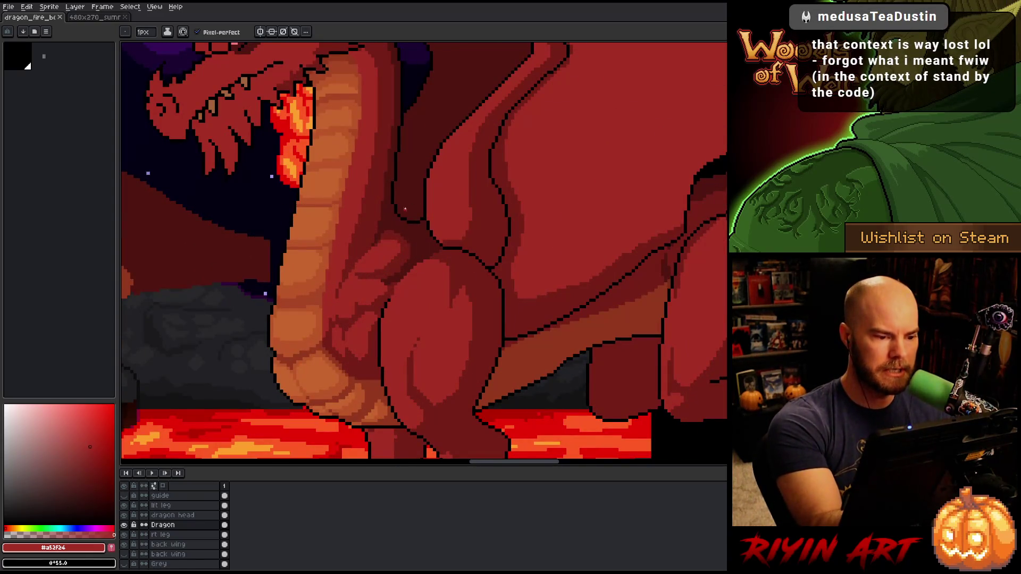
Draw a short black line along the dragon's neck crease
{"action": "left_click", "coordinate": [414, 218], "text": "alt"}
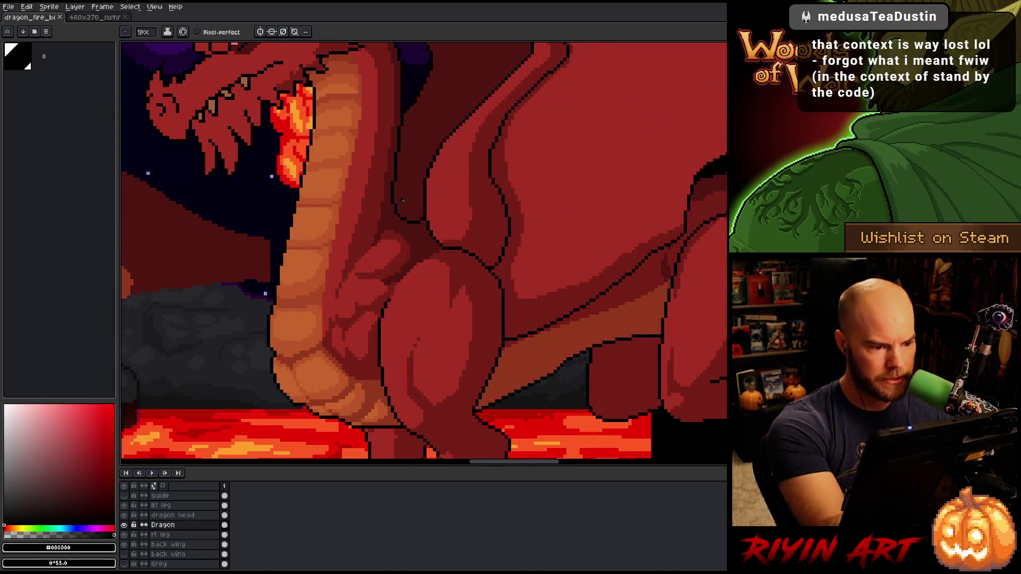
{"action": "left_click_drag", "start_coordinate": [402, 215], "coordinate": [425, 210]}
{"action": "left_click", "coordinate": [414, 219], "text": "alt"}
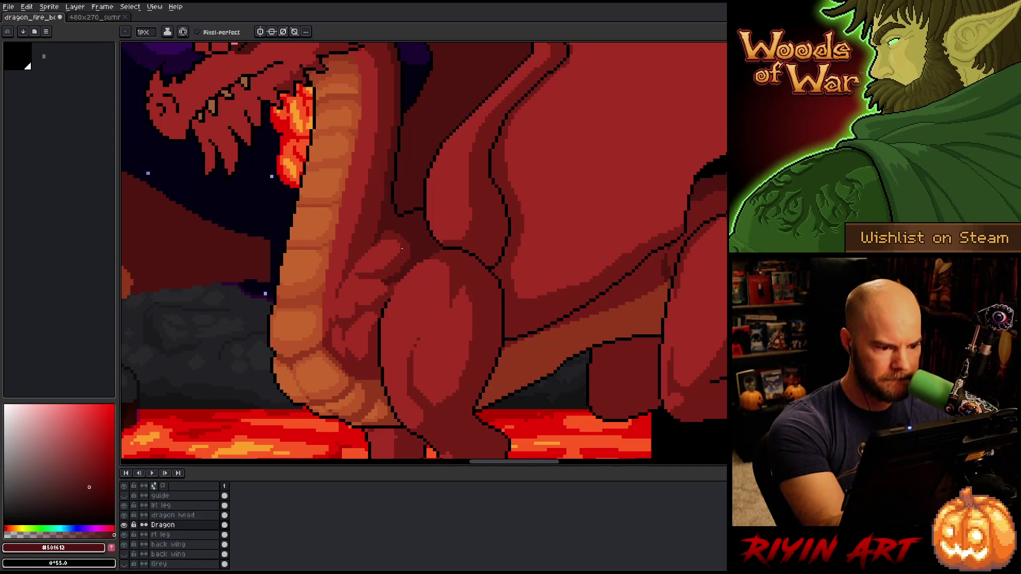
Sample the neck and body shading reds, then hide the lft leg layer
{"action": "left_click", "coordinate": [394, 234], "text": "alt"}
{"action": "left_click", "coordinate": [390, 227], "text": "alt"}
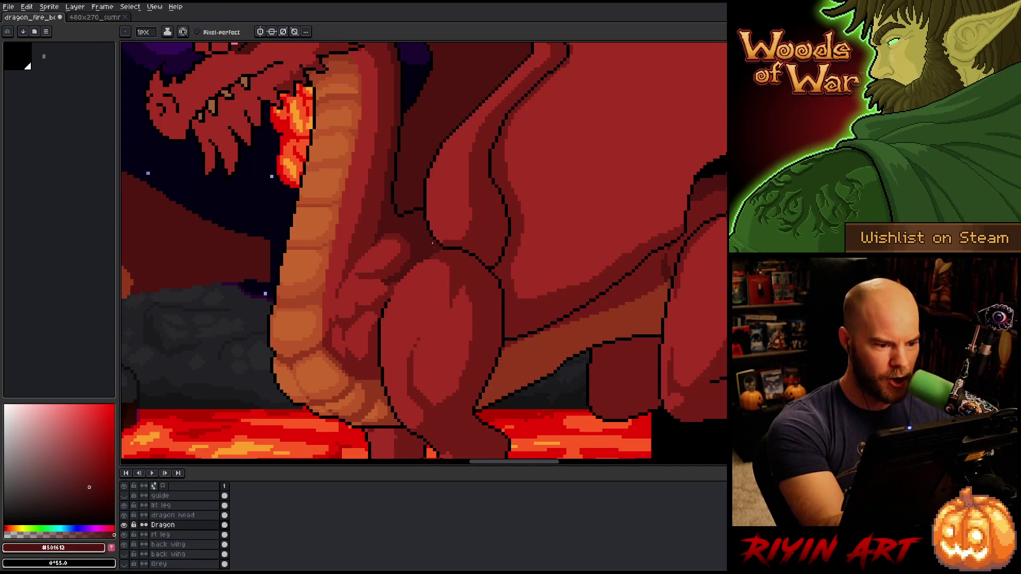
{"action": "left_click", "coordinate": [404, 230], "text": "alt"}
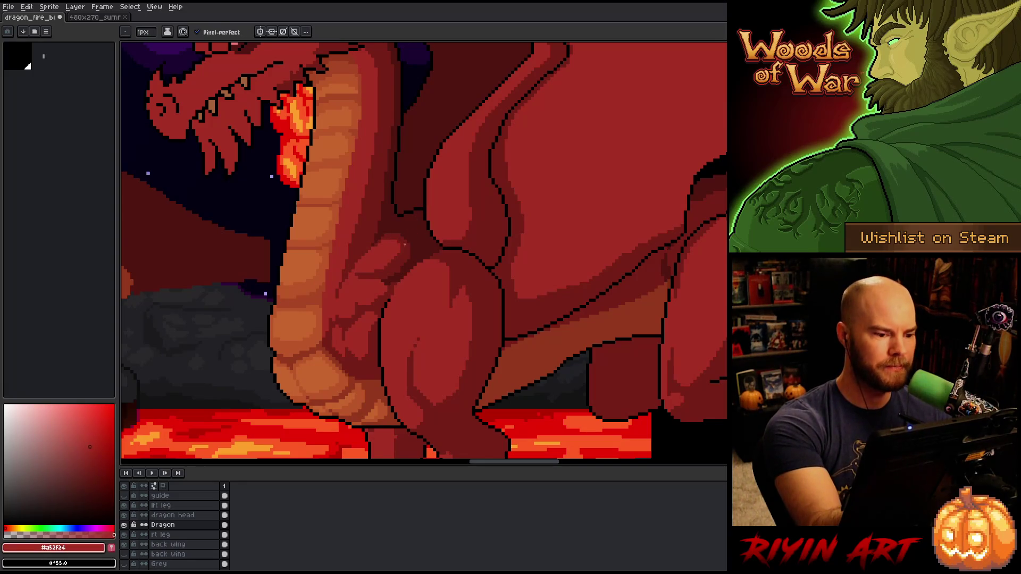
{"action": "left_click", "coordinate": [419, 217], "text": "alt"}
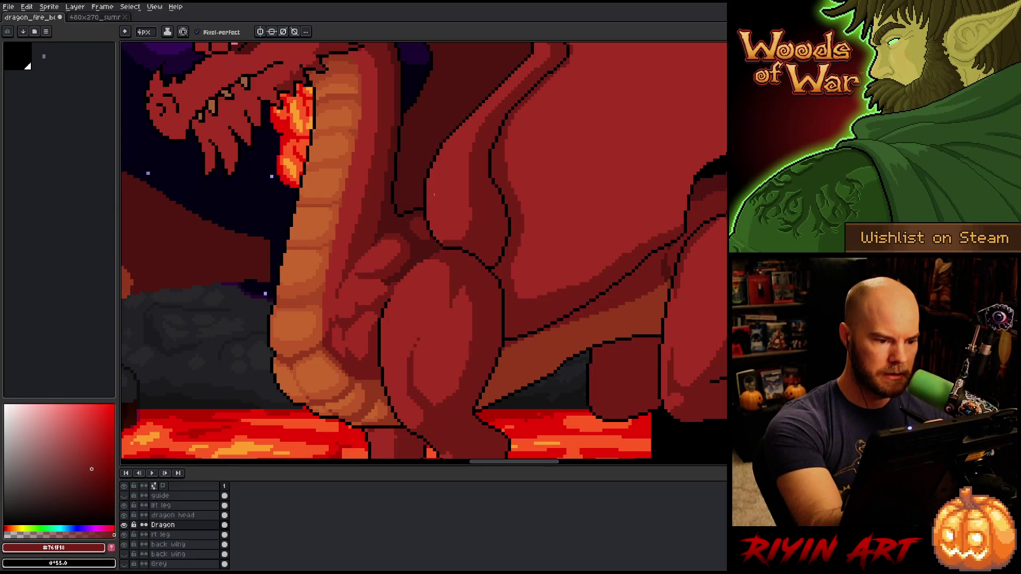
{"action": "left_click", "coordinate": [124, 505]}
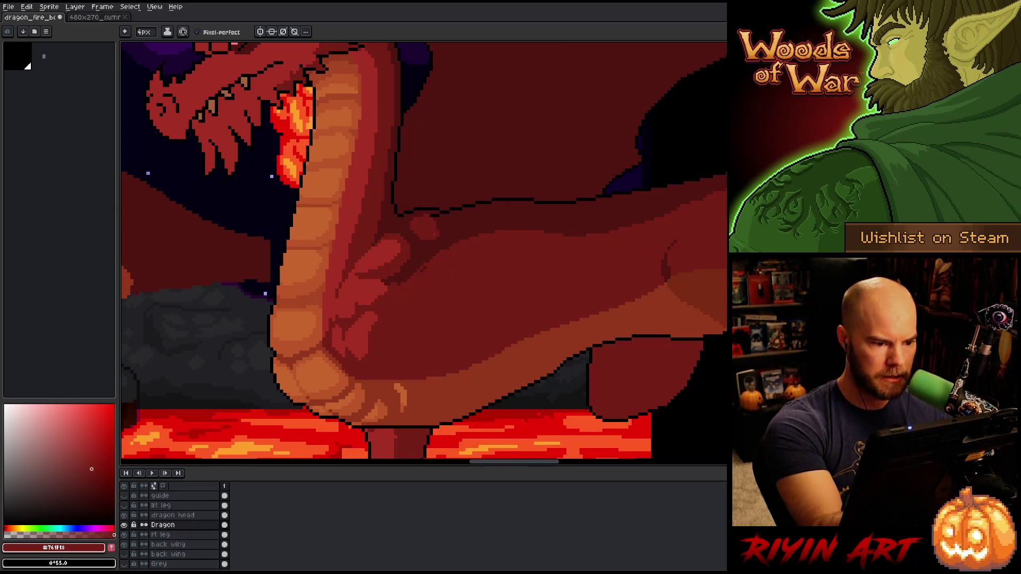
Sample the dark, mid and lighter body reds along the dragon's side
{"action": "left_click", "coordinate": [451, 220], "text": "alt"}
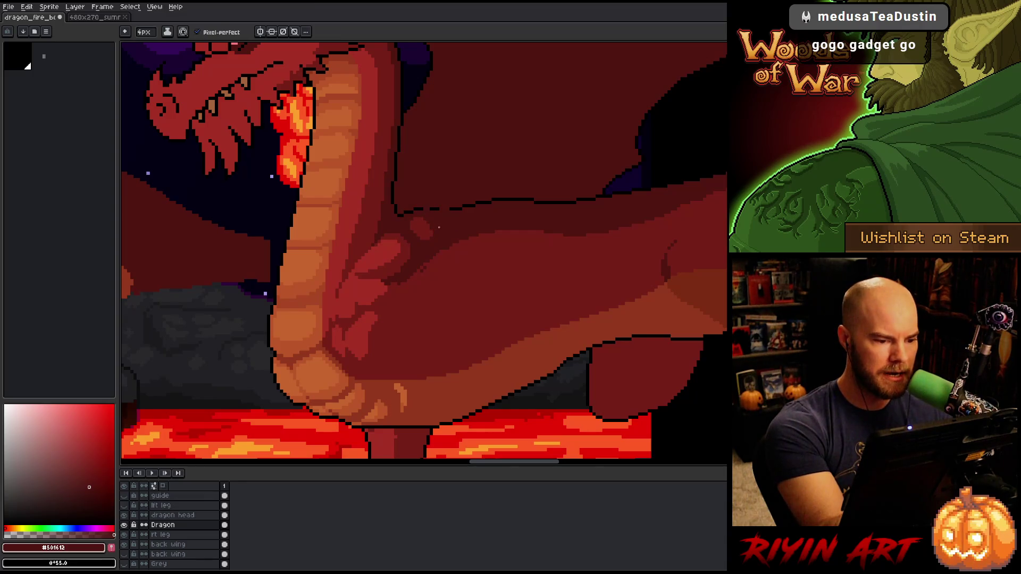
{"action": "left_click", "coordinate": [428, 229], "text": "alt"}
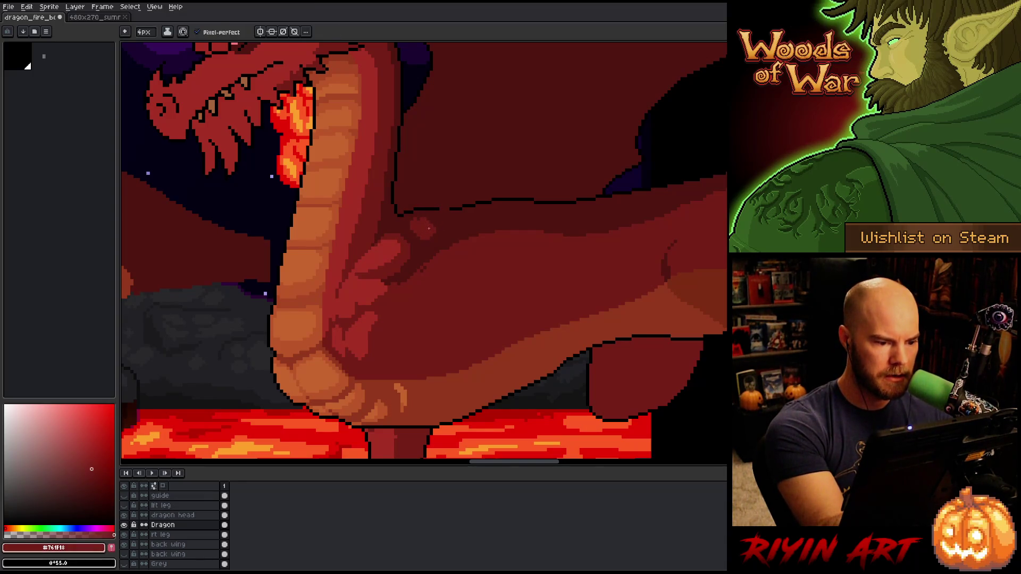
{"action": "left_click", "coordinate": [389, 249], "text": "alt"}
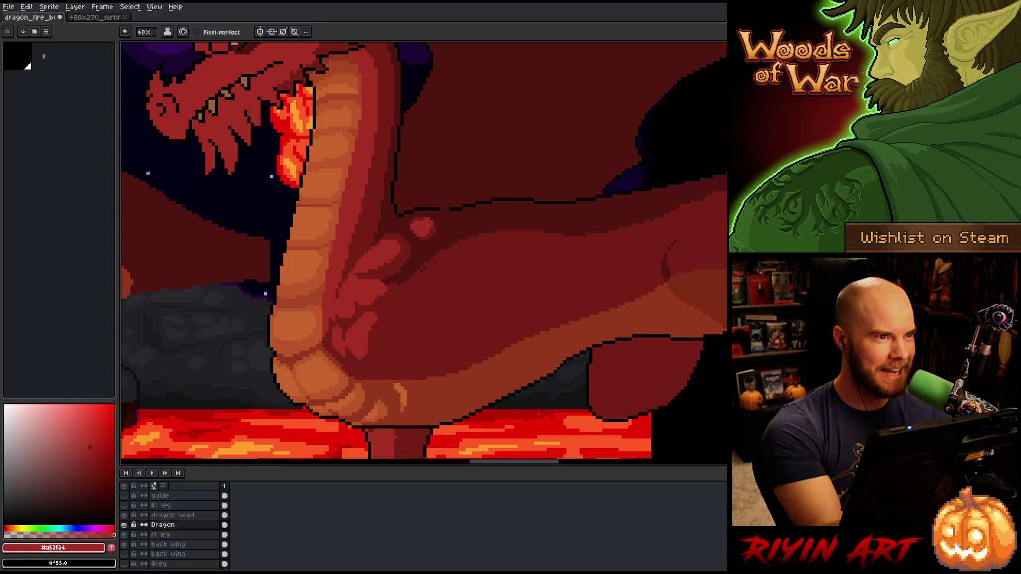
{"action": "left_click", "coordinate": [425, 231], "text": "alt"}
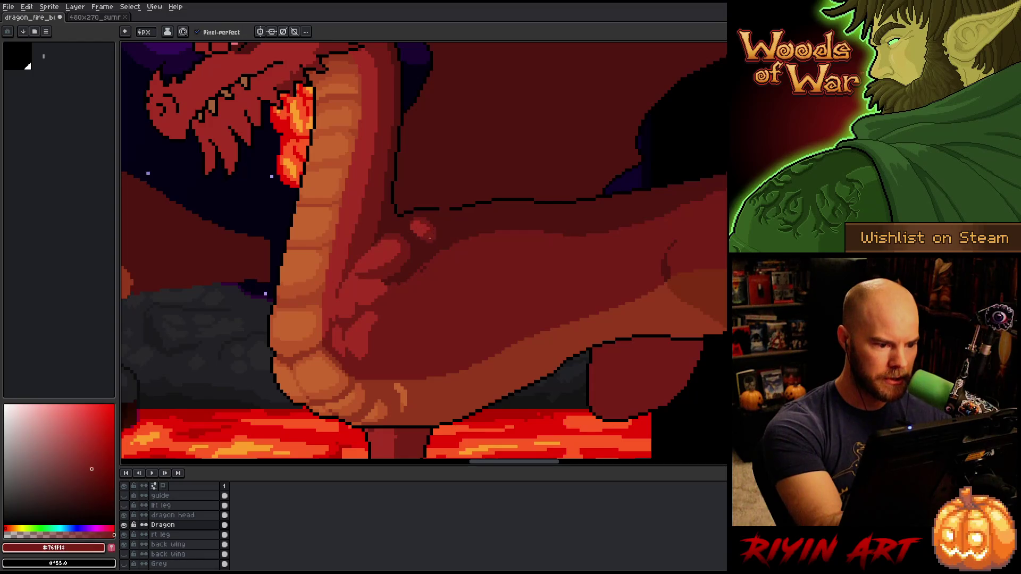
{"action": "left_click", "coordinate": [394, 244], "text": "alt"}
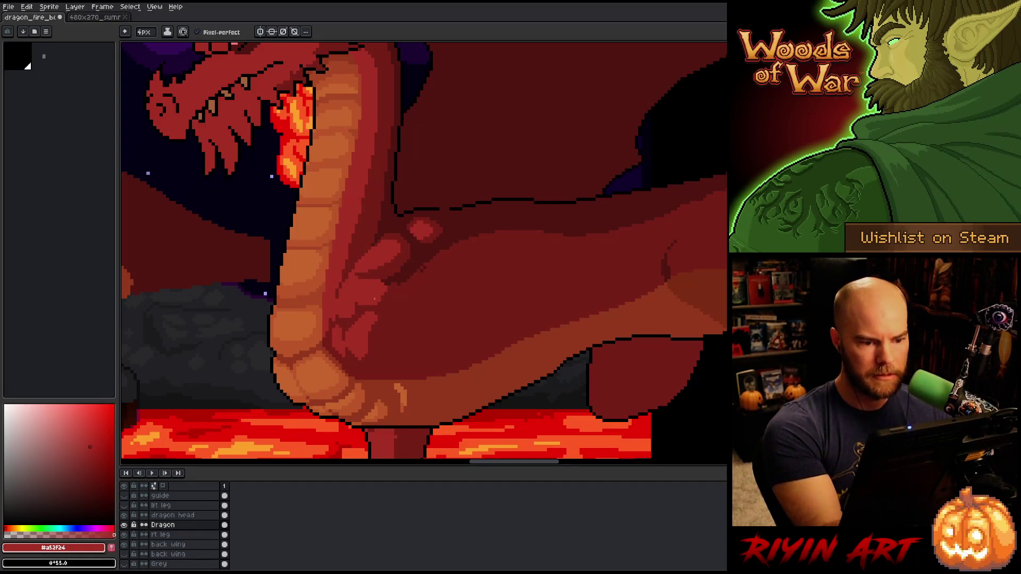
Trace a black outline where the back meets the wing, softening part with dark red
{"action": "left_click", "coordinate": [463, 202], "text": "alt"}
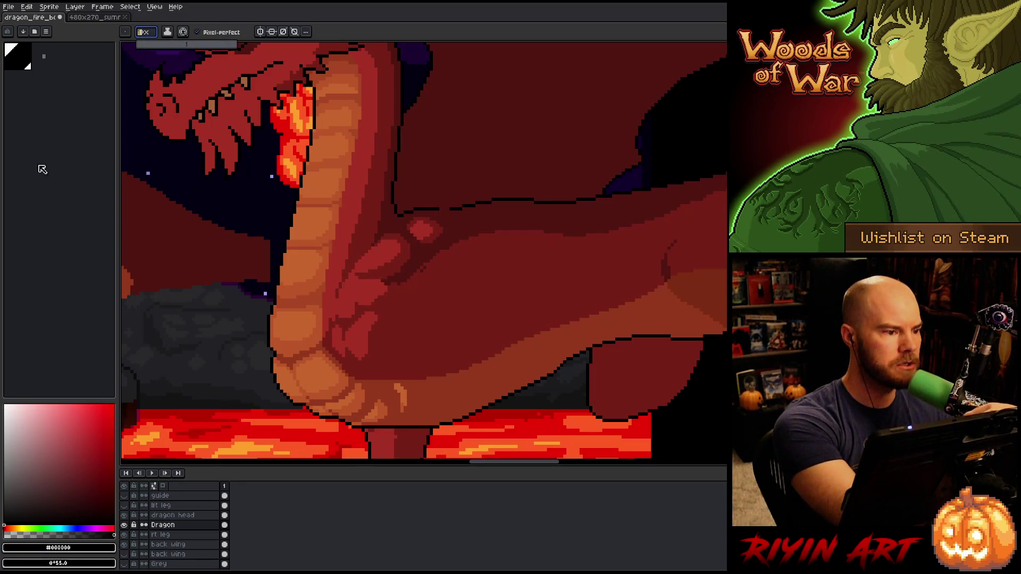
{"action": "left_click_drag", "start_coordinate": [423, 206], "coordinate": [582, 198]}
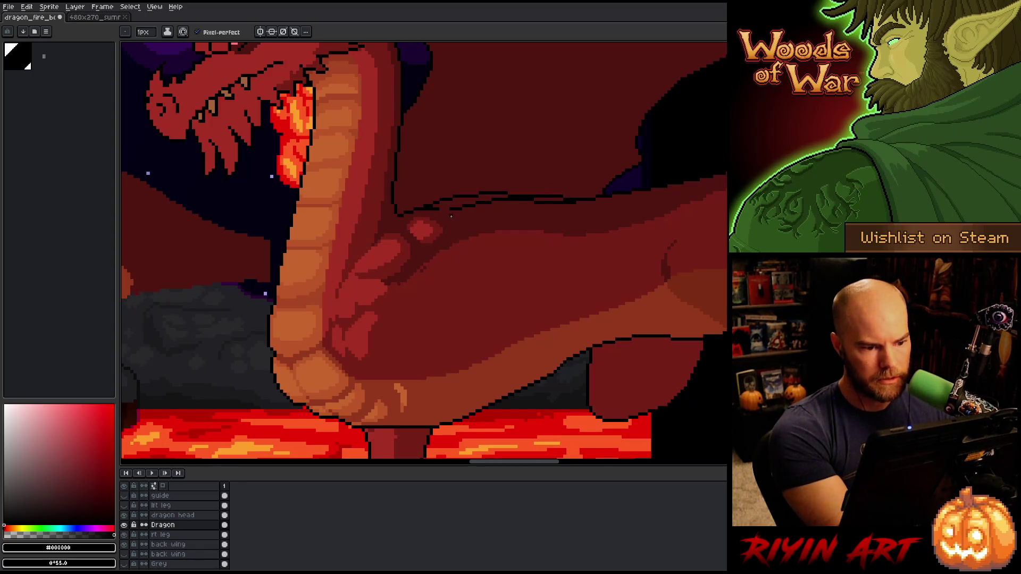
{"action": "left_click", "coordinate": [449, 209], "text": "alt"}
{"action": "left_click_drag", "start_coordinate": [424, 207], "coordinate": [557, 203]}
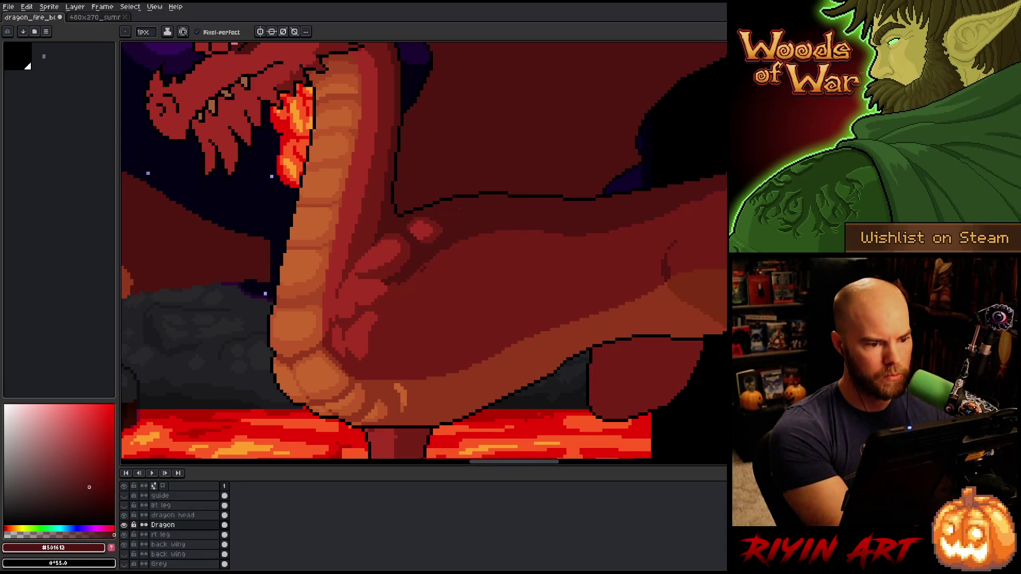
{"action": "left_click", "coordinate": [440, 201], "text": "alt"}
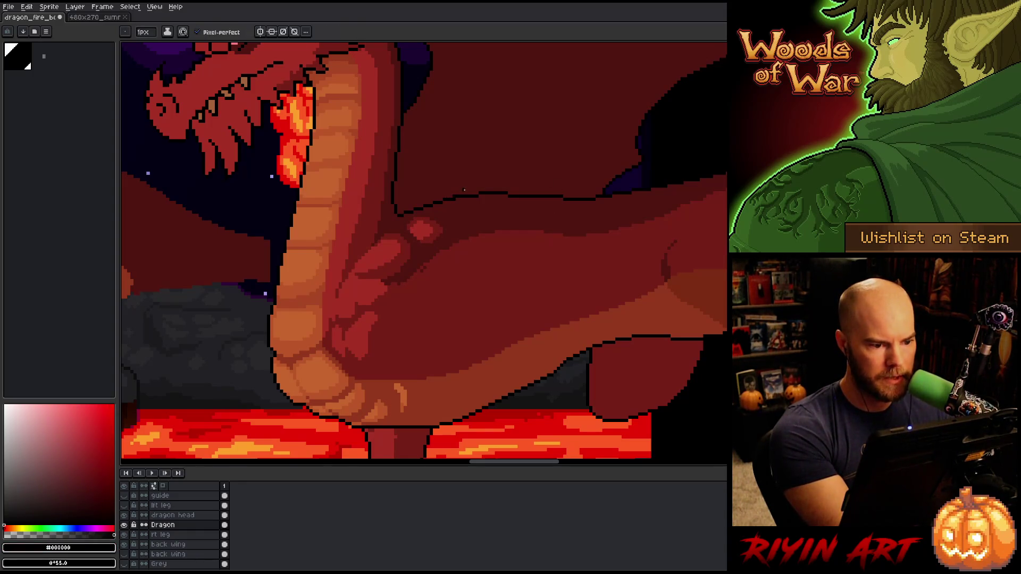
Sample more body reds and solo the Dragon layer over transparency
{"action": "key", "text": "e"}
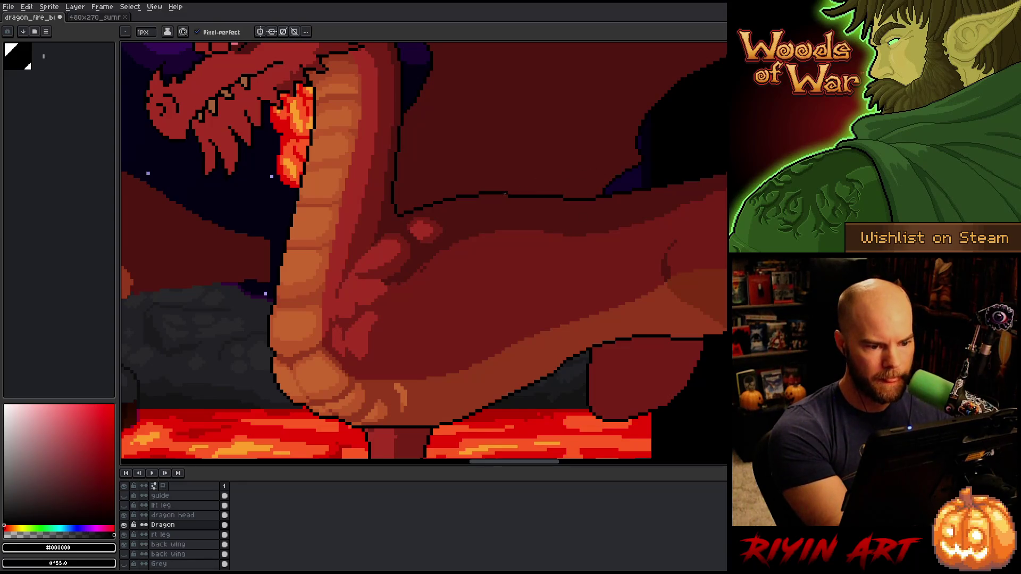
{"action": "key", "text": "b"}
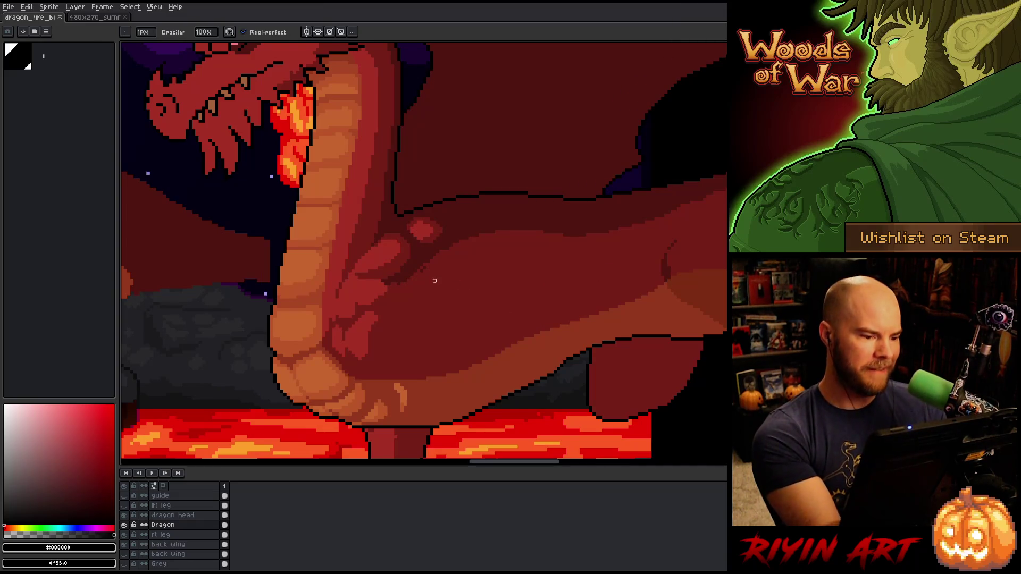
{"action": "left_click", "coordinate": [431, 271], "text": "alt"}
{"action": "left_click", "coordinate": [393, 283], "text": "alt"}
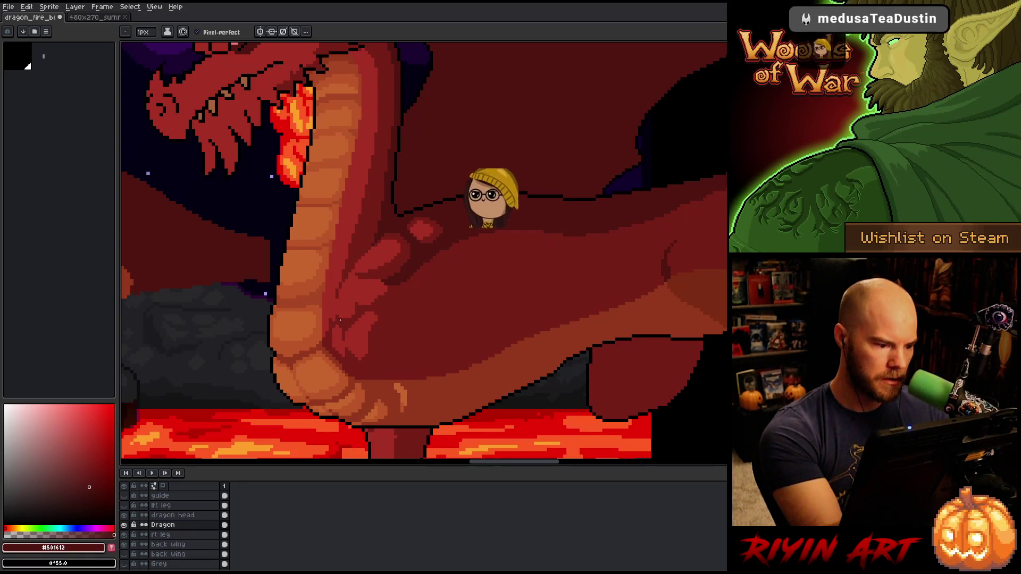
{"action": "left_click", "coordinate": [332, 303], "text": "alt"}
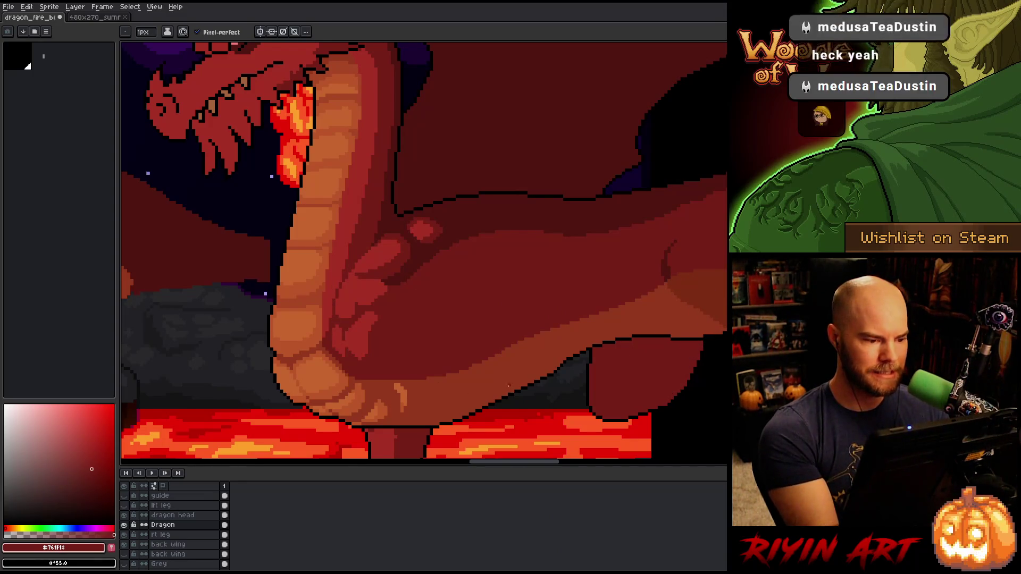
{"action": "left_click", "coordinate": [124, 524], "text": "alt"}
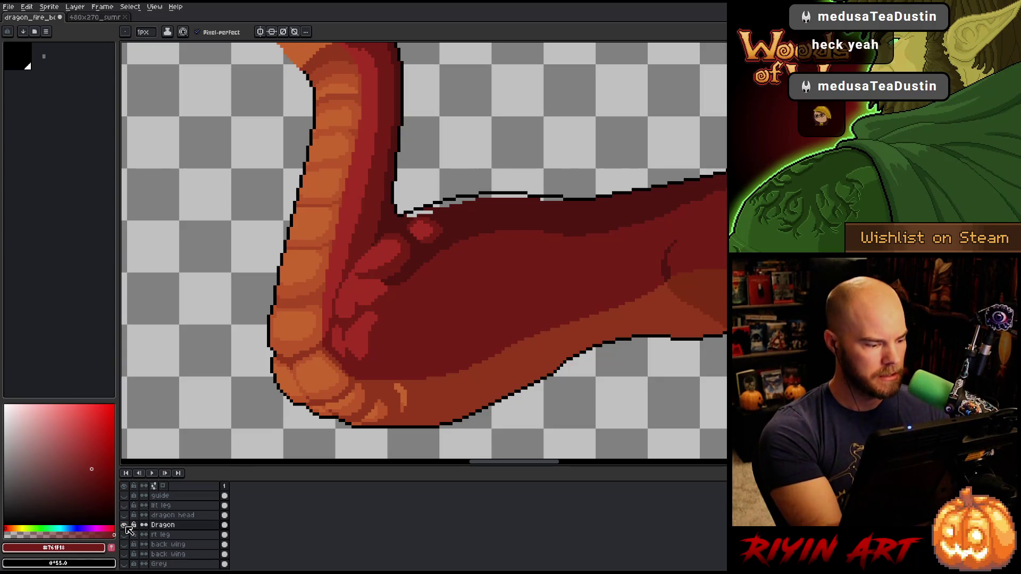
Keep the other layers hidden and show the rt leg layer
{"action": "left_click", "coordinate": [124, 524], "text": "alt"}
{"action": "left_click", "coordinate": [124, 525], "text": "alt"}
{"action": "left_click", "coordinate": [123, 534]}
Fill the stray light pixels along the dragon's back edge with dark red
{"action": "key", "text": "g"}
{"action": "left_click", "coordinate": [420, 214]}
{"action": "left_click", "coordinate": [451, 203]}
{"action": "left_click", "coordinate": [503, 196]}
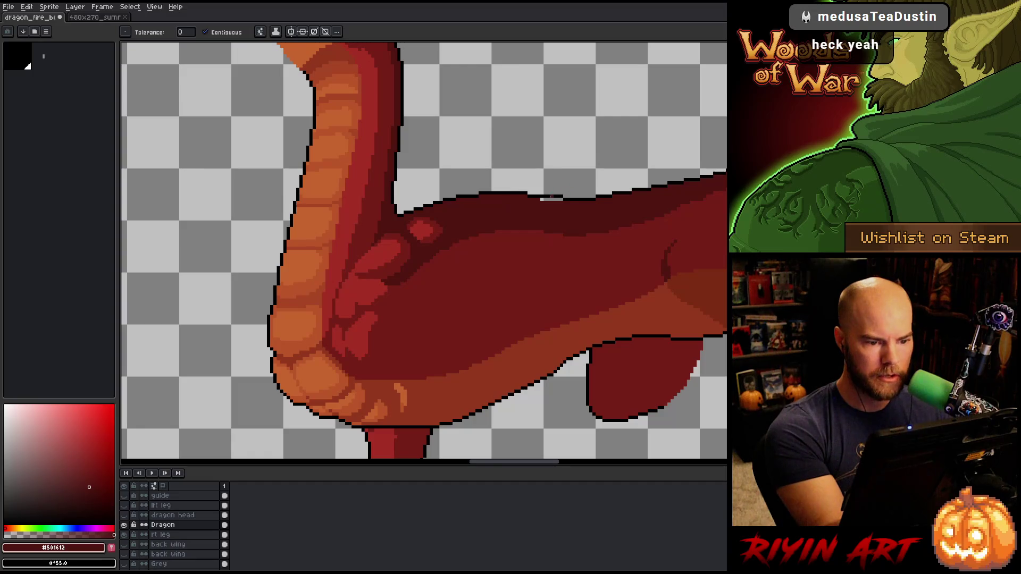
{"action": "left_click", "coordinate": [551, 198]}
{"action": "scroll", "coordinate": [533, 319], "scroll_direction": "down", "scroll_amount": 3}
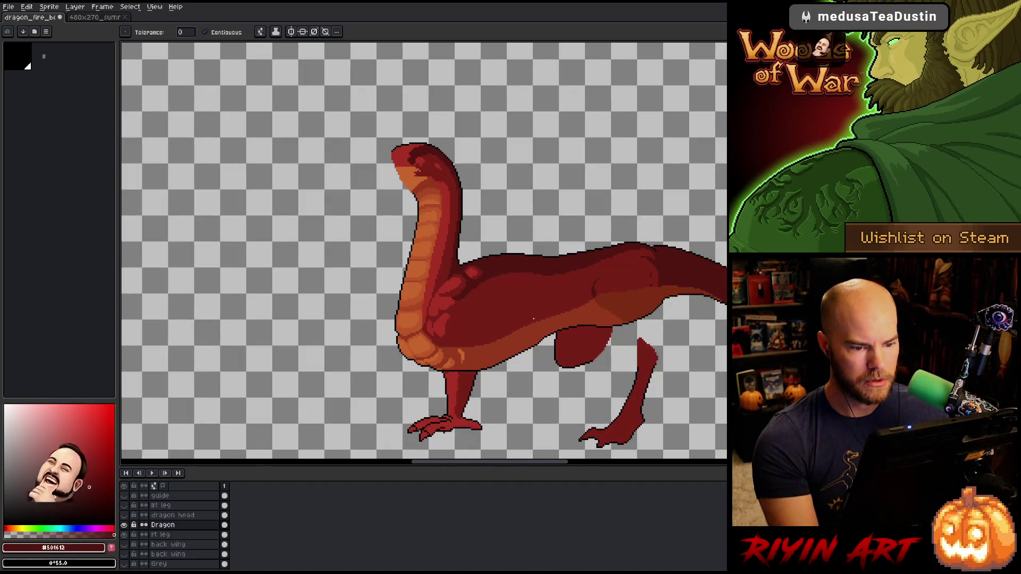
{"action": "scroll", "coordinate": [440, 185], "scroll_direction": "up", "scroll_amount": 1}
{"action": "scroll", "coordinate": [441, 185], "scroll_direction": "up", "scroll_amount": 1}
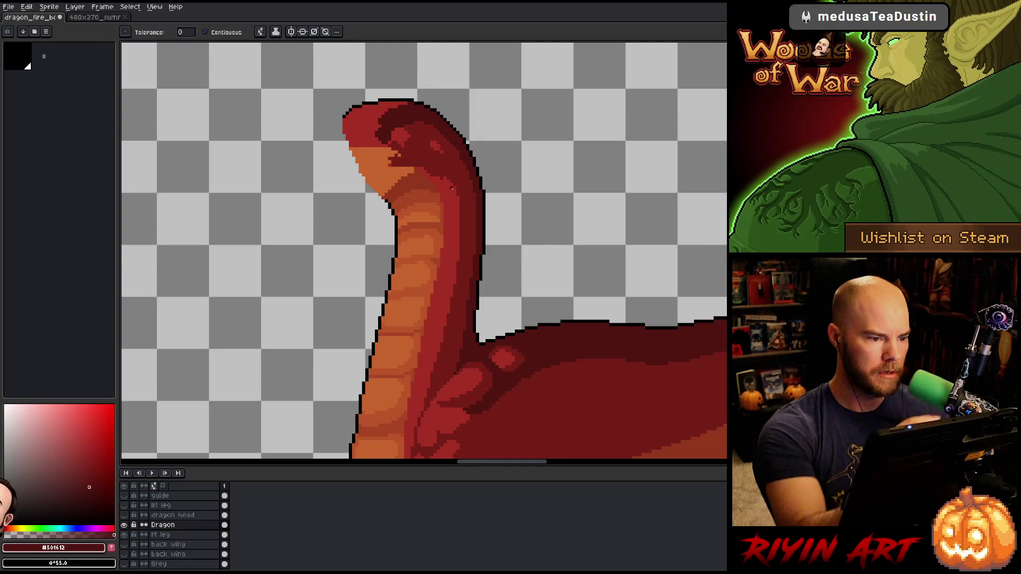
Fill the upper head area with darker reds
{"action": "left_click", "coordinate": [442, 152], "text": "alt"}
{"action": "left_click", "coordinate": [401, 137]}
{"action": "left_click", "coordinate": [404, 133], "text": "alt"}
{"action": "left_click", "coordinate": [372, 125]}
{"action": "key", "text": "b"}
{"action": "left_click", "coordinate": [390, 142], "text": "alt"}
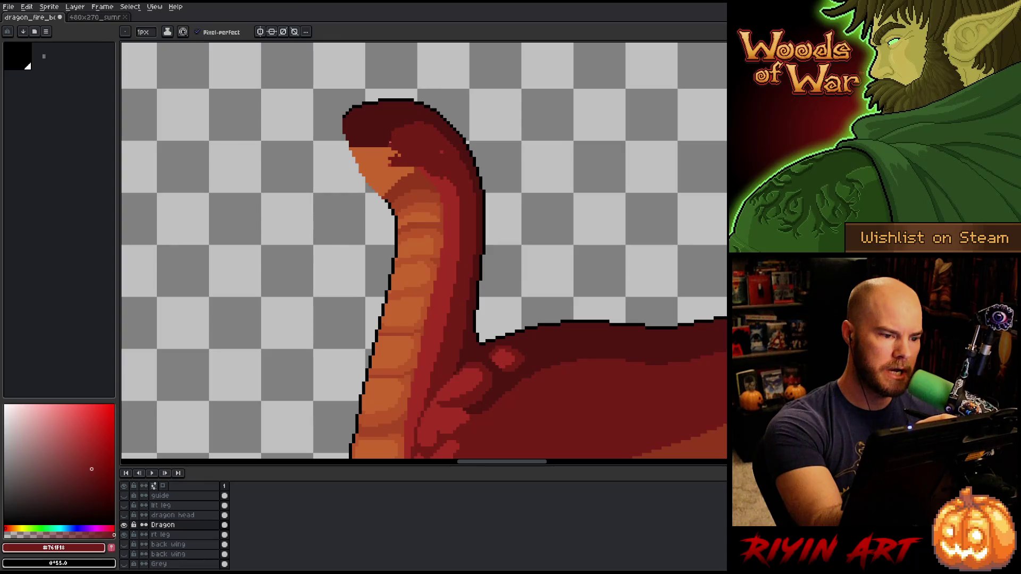
{"action": "key", "text": "g"}
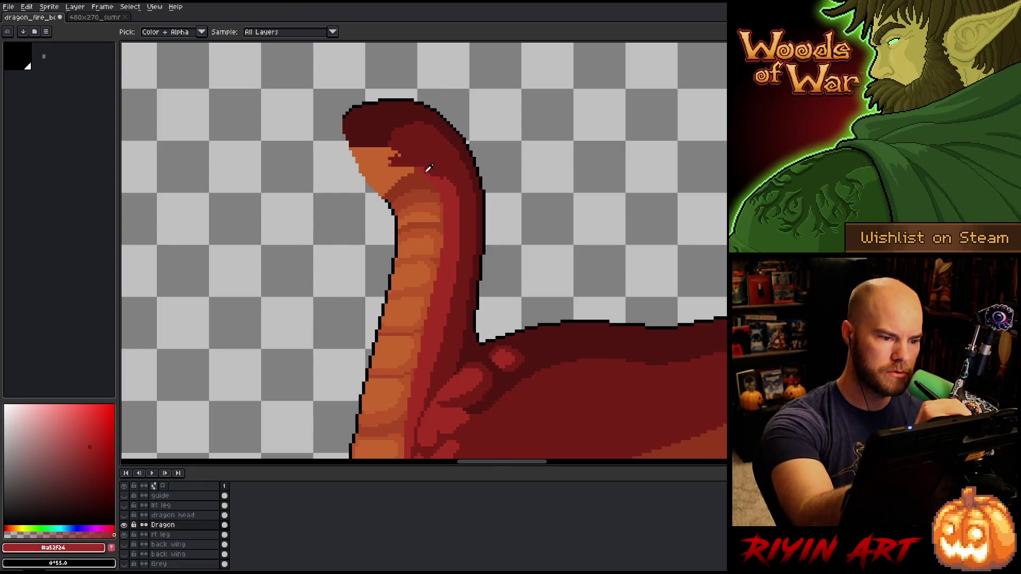
{"action": "key", "text": "b"}
Draw a short red stroke on the head and fill the orange head patch darker
{"action": "left_click", "coordinate": [425, 169], "text": "alt"}
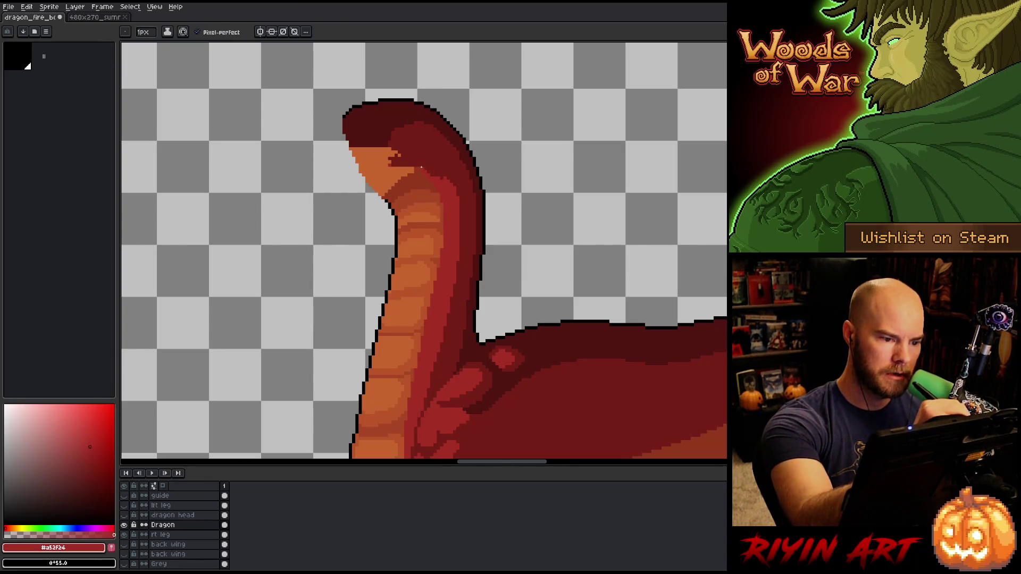
{"action": "left_click_drag", "start_coordinate": [418, 162], "coordinate": [398, 155]}
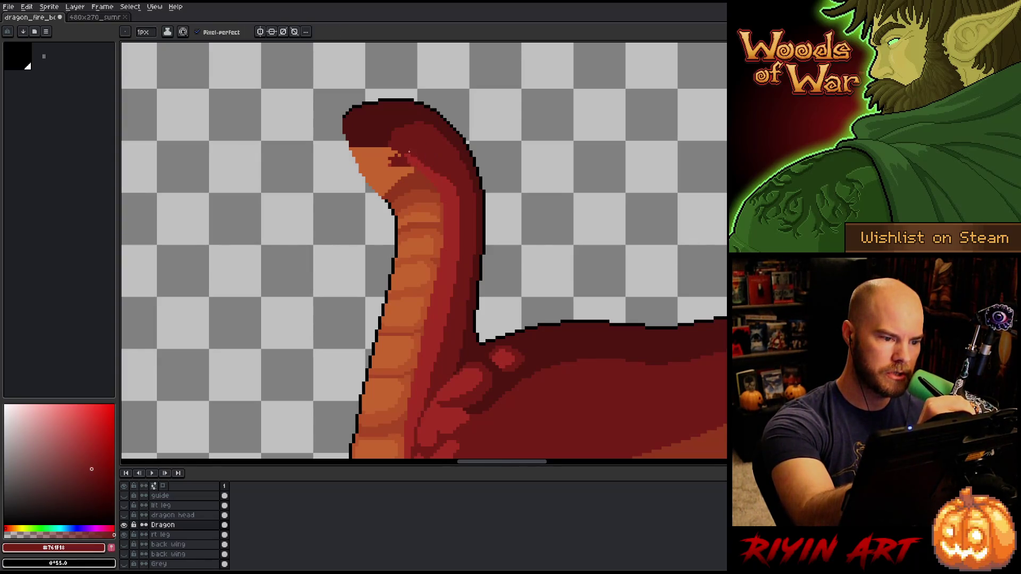
{"action": "left_click", "coordinate": [409, 162], "text": "alt"}
{"action": "key", "text": "g"}
{"action": "left_click", "coordinate": [399, 154]}
{"action": "key", "text": "b"}
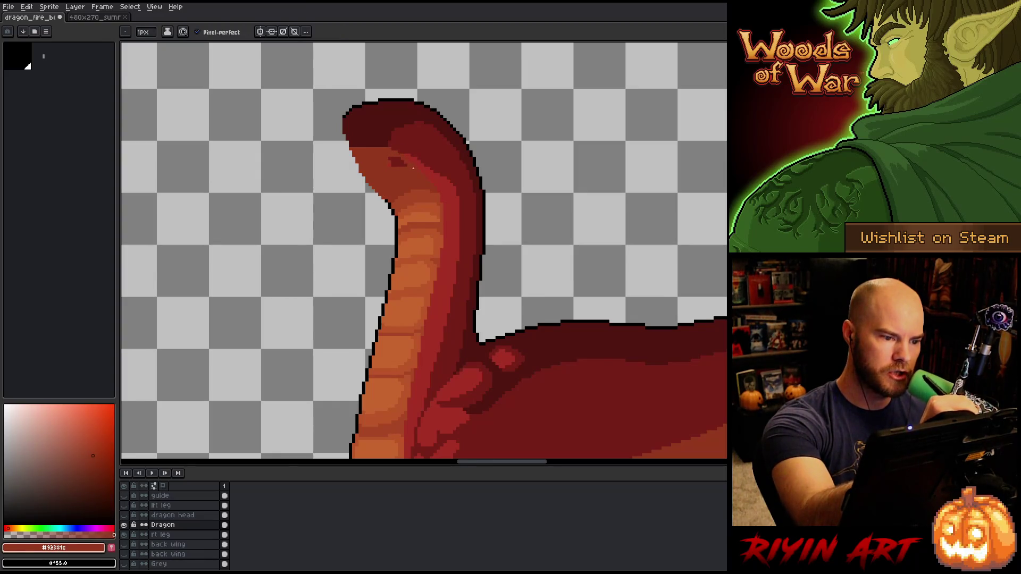
Select the red stripe down the neck, then deselect it
{"action": "left_click", "coordinate": [437, 155], "text": "alt"}
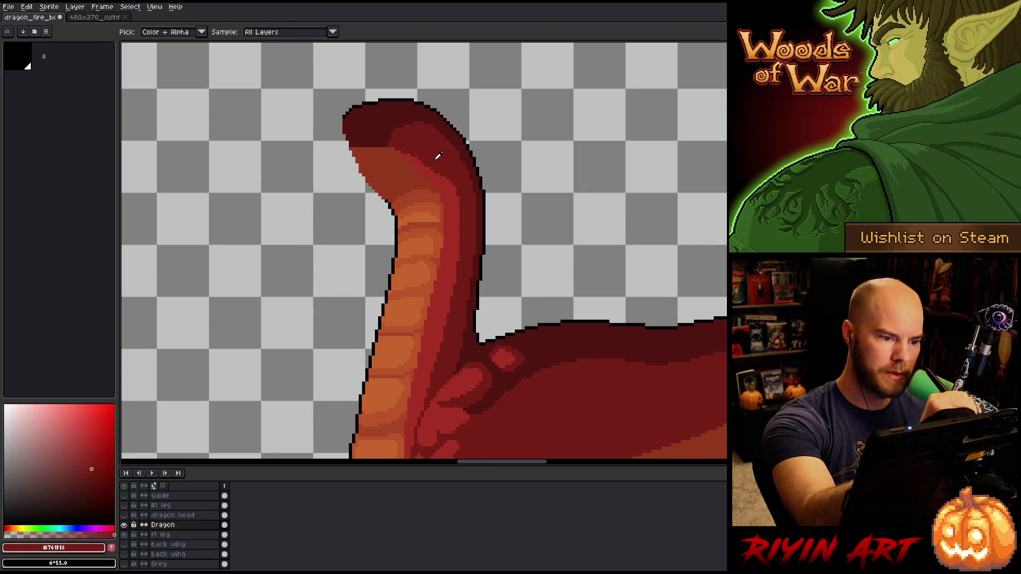
{"action": "left_click", "coordinate": [425, 171]}
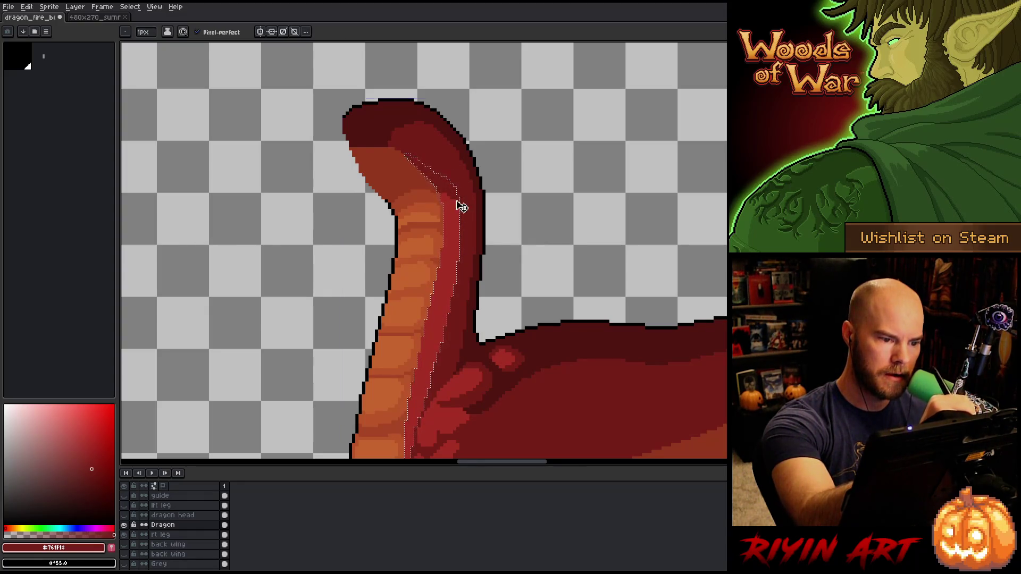
{"action": "key", "text": "ctrl+d"}
{"action": "scroll", "coordinate": [383, 324], "scroll_direction": "down", "scroll_amount": 2}
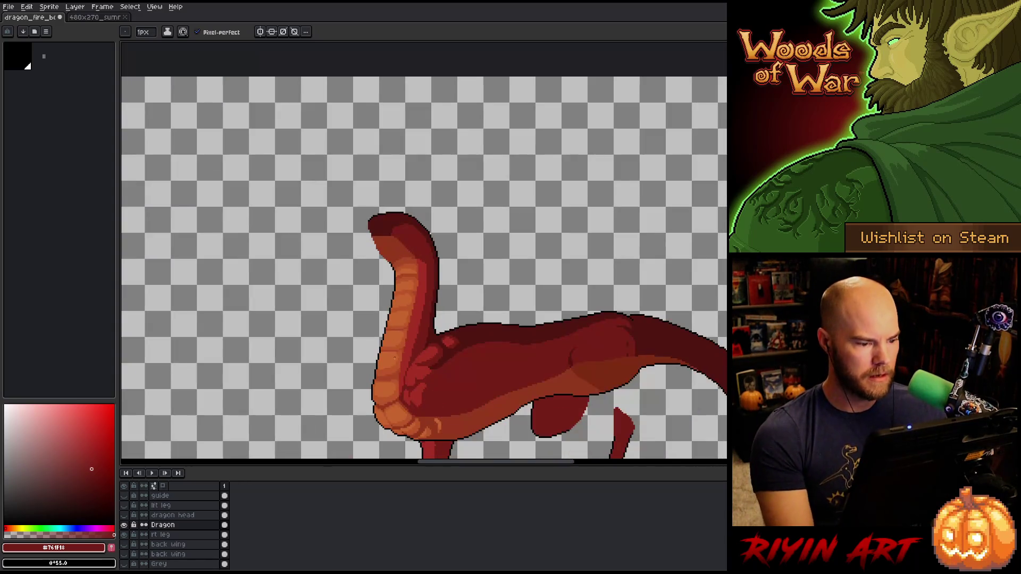
Show the full lava scene and reveal the dragon's wing and leg layers
{"action": "left_click", "coordinate": [124, 524], "text": "alt"}
{"action": "mouse_move", "coordinate": [380, 271]}
{"action": "left_mouse_down"}
{"action": "mouse_move", "coordinate": [406, 193]}
{"action": "mouse_move", "coordinate": [414, 212]}
{"action": "left_mouse_up"}
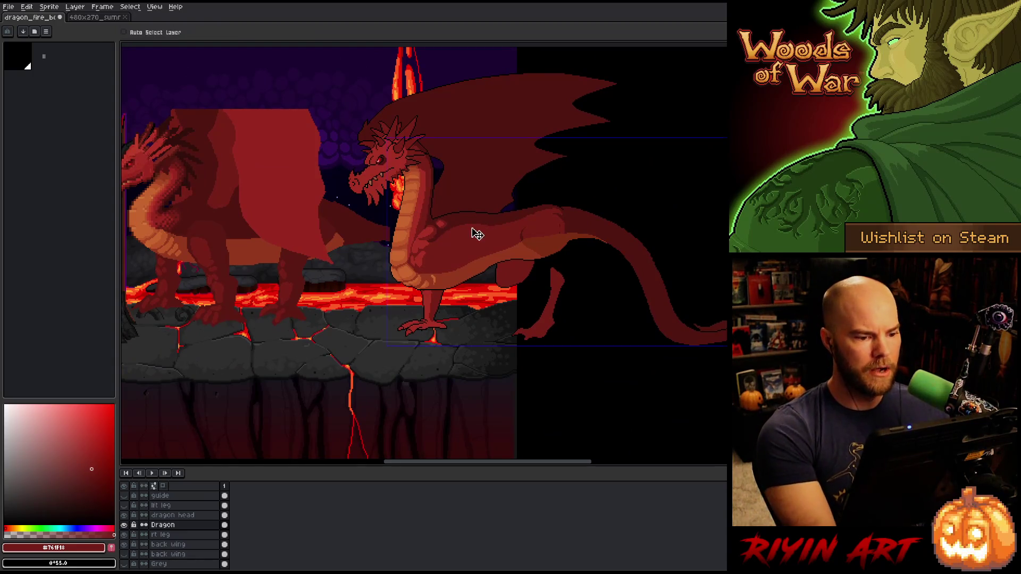
{"action": "left_click", "coordinate": [124, 505]}
{"action": "scroll", "coordinate": [466, 213], "scroll_direction": "up", "scroll_amount": 3}
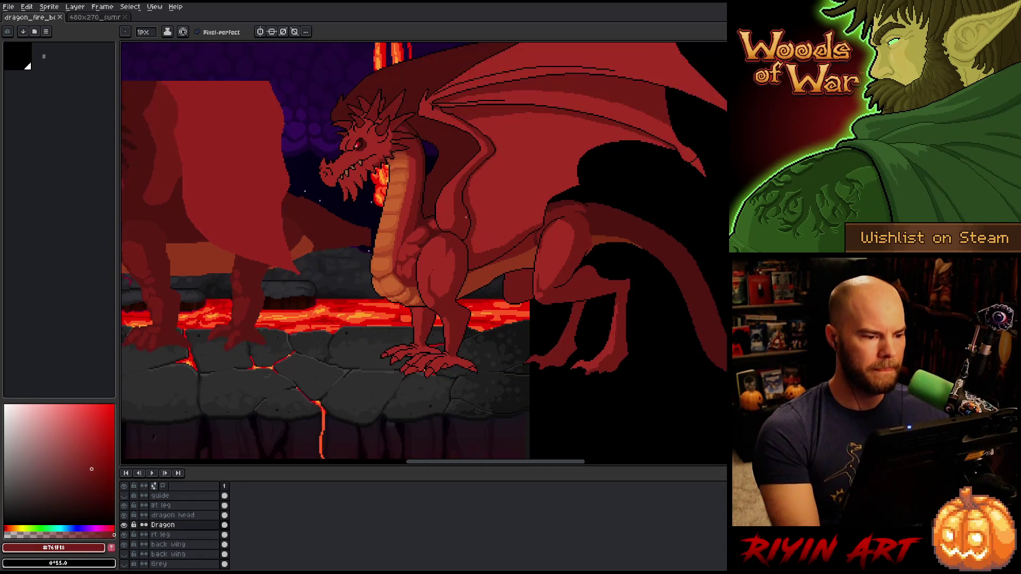
{"action": "scroll", "coordinate": [416, 242], "scroll_direction": "up", "scroll_amount": 1}
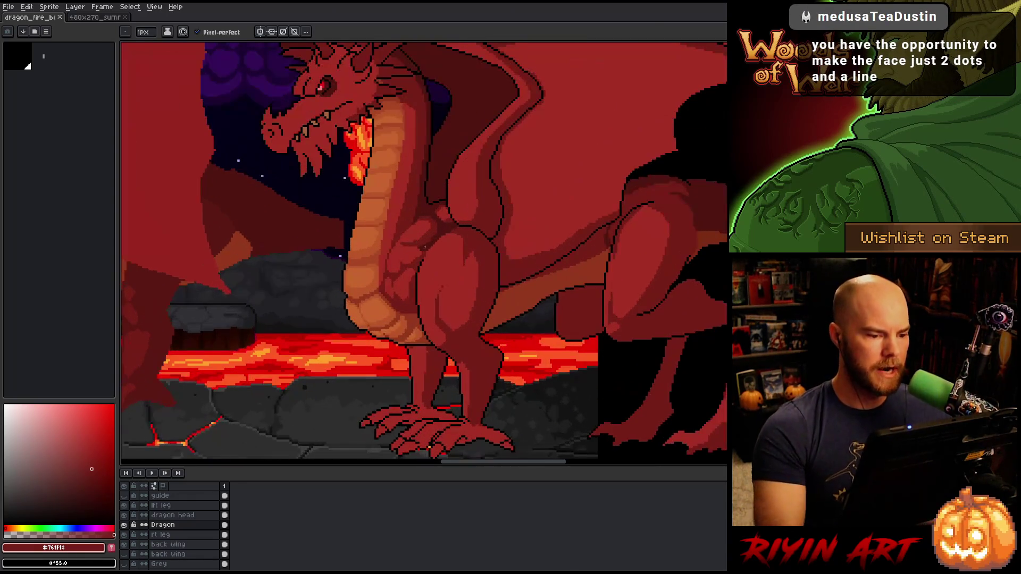
Frame the whole dragon in view and hide the Old Dragon layer
{"action": "key", "text": "v"}
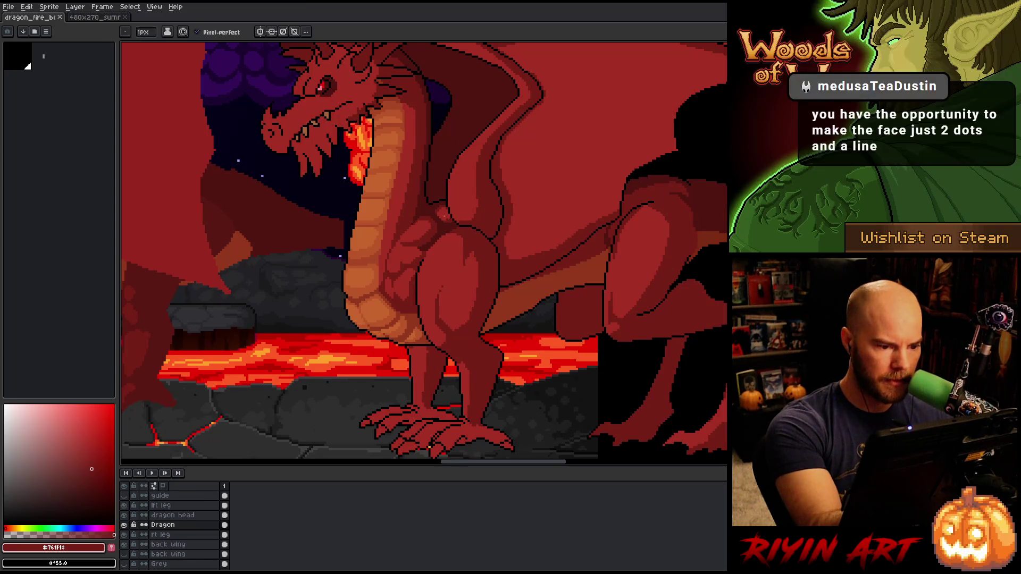
{"action": "key", "text": "w"}
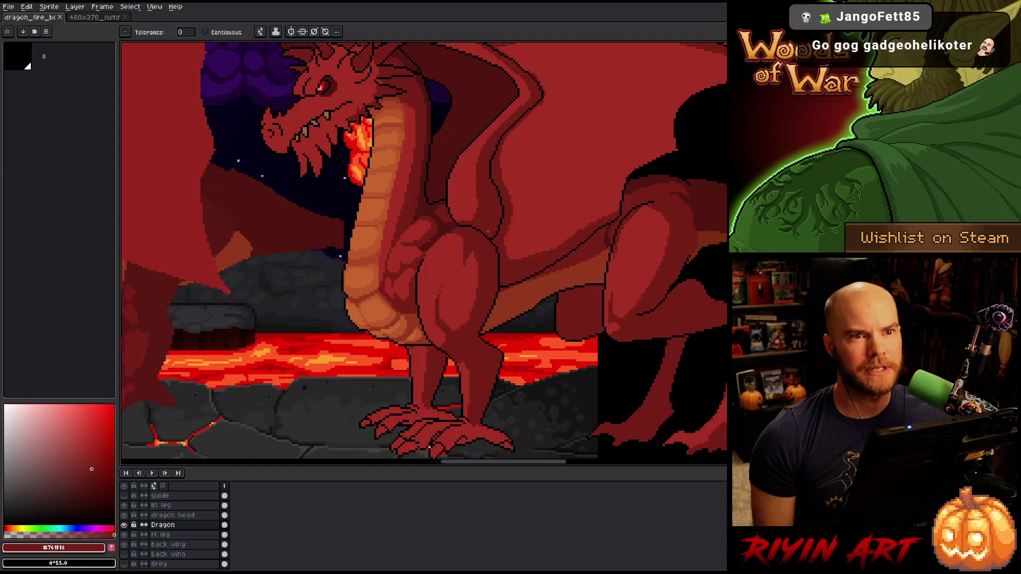
{"action": "scroll", "coordinate": [518, 264], "scroll_direction": "down", "scroll_amount": 3}
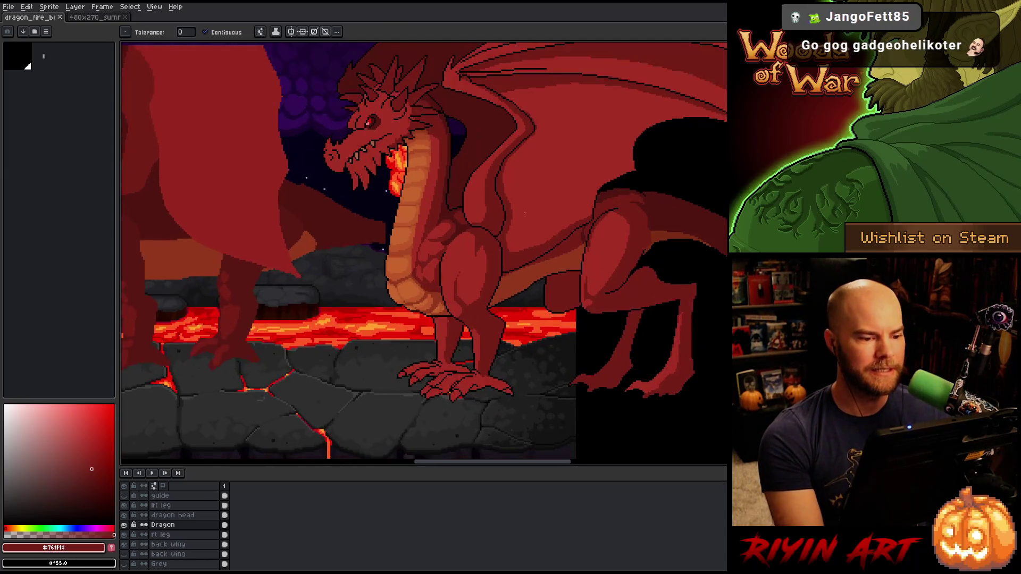
{"action": "left_click_drag", "start_coordinate": [484, 246], "coordinate": [366, 273]}
{"action": "scroll", "coordinate": [367, 273], "scroll_direction": "down", "scroll_amount": 2}
{"action": "mouse_move", "coordinate": [449, 276]}
{"action": "left_mouse_down"}
{"action": "mouse_move", "coordinate": [417, 292]}
{"action": "mouse_move", "coordinate": [435, 292]}
{"action": "mouse_move", "coordinate": [429, 285]}
{"action": "left_mouse_up"}
{"action": "key", "text": "w"}
{"action": "scroll", "coordinate": [169, 532], "scroll_direction": "down", "scroll_amount": 3}
{"action": "left_click", "coordinate": [124, 545]}
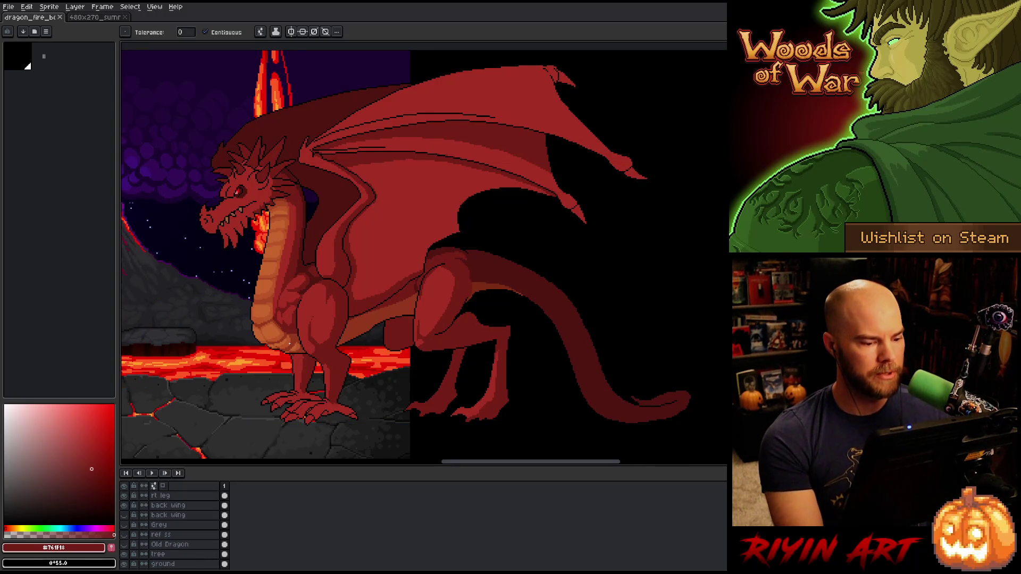
{"action": "scroll", "coordinate": [289, 344], "scroll_direction": "down", "scroll_amount": 3}
{"action": "scroll", "coordinate": [282, 332], "scroll_direction": "up", "scroll_amount": 2}
{"action": "left_click_drag", "start_coordinate": [273, 384], "coordinate": [397, 337]}
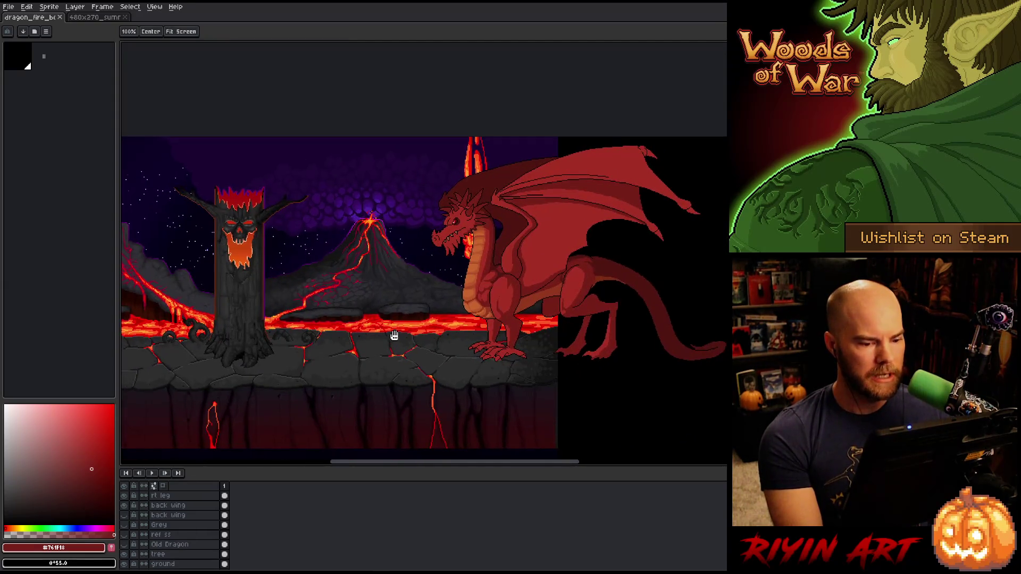
Group the tree, ground and Background layers into Group 1 and collapse it
{"action": "scroll", "coordinate": [394, 332], "scroll_direction": "down", "scroll_amount": 1}
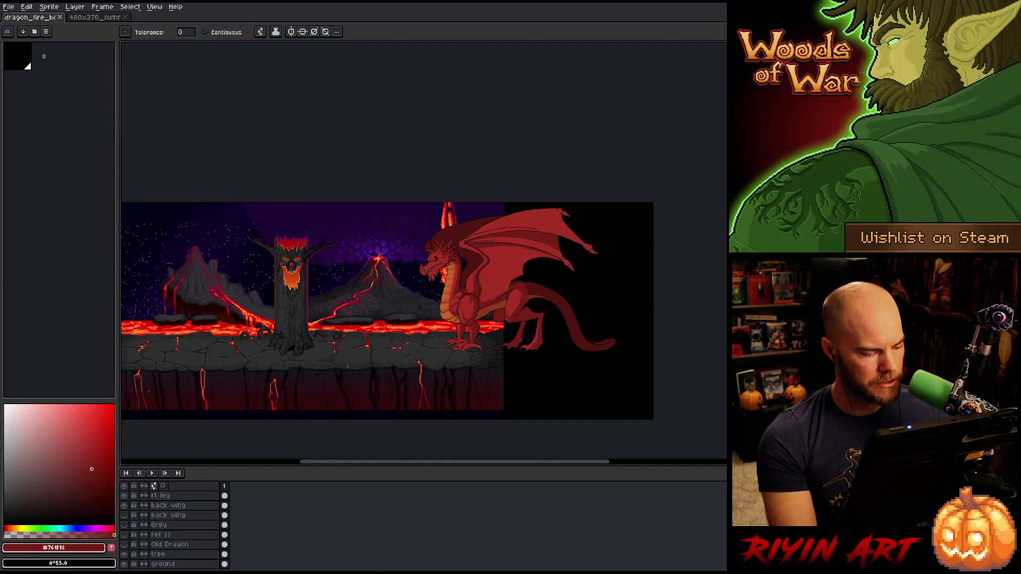
{"action": "scroll", "coordinate": [179, 542], "scroll_direction": "down", "scroll_amount": 2}
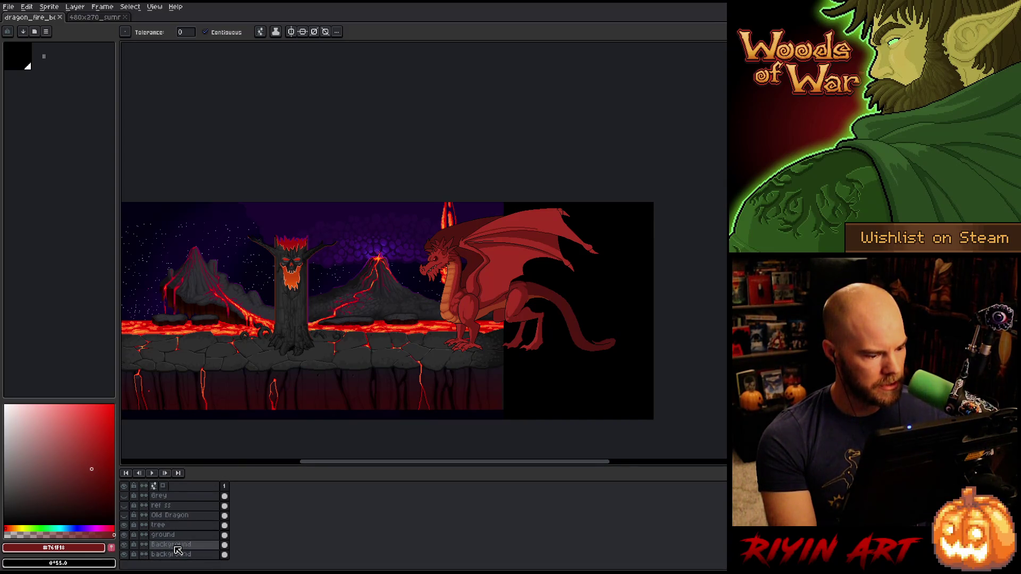
{"action": "left_click_drag", "start_coordinate": [177, 526], "coordinate": [177, 545]}
{"action": "right_click", "coordinate": [178, 551]}
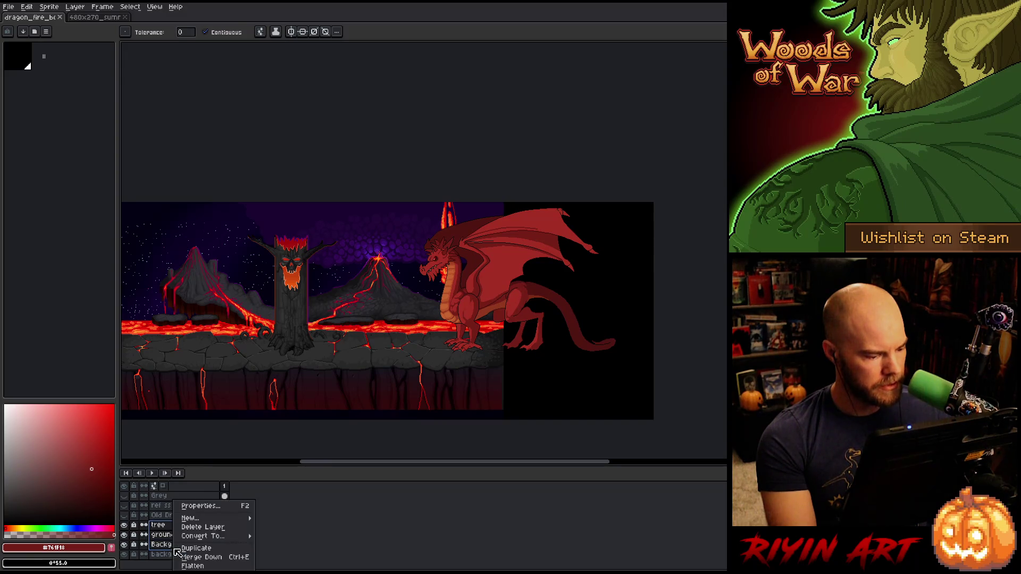
{"action": "mouse_move", "coordinate": [191, 518]}
{"action": "left_click", "coordinate": [282, 527]}
{"action": "left_click", "coordinate": [144, 525]}
Duplicate Group 1 as Group 1 Copy and expand it to show its layers
{"action": "right_click", "coordinate": [162, 545]}
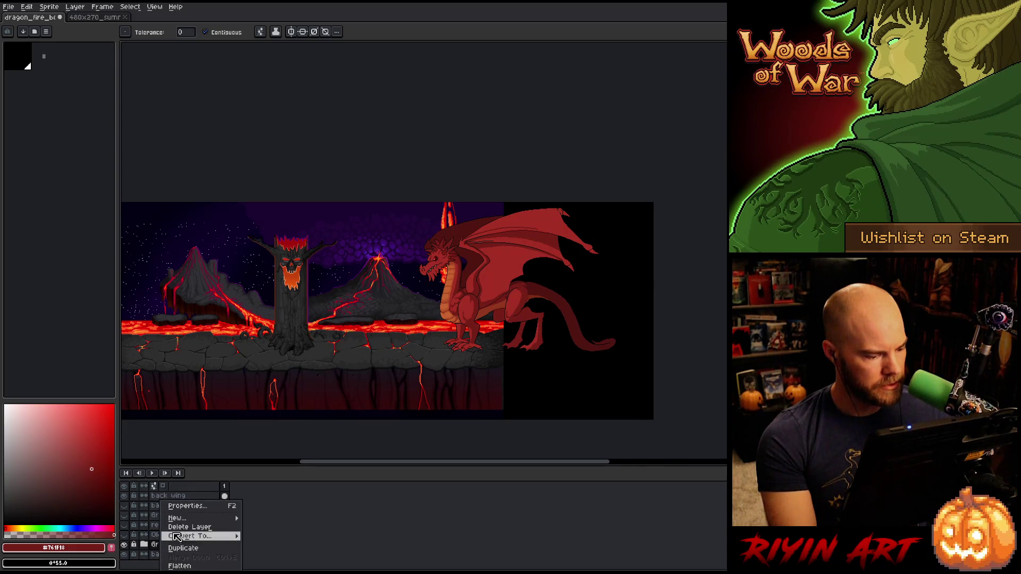
{"action": "left_click", "coordinate": [183, 549]}
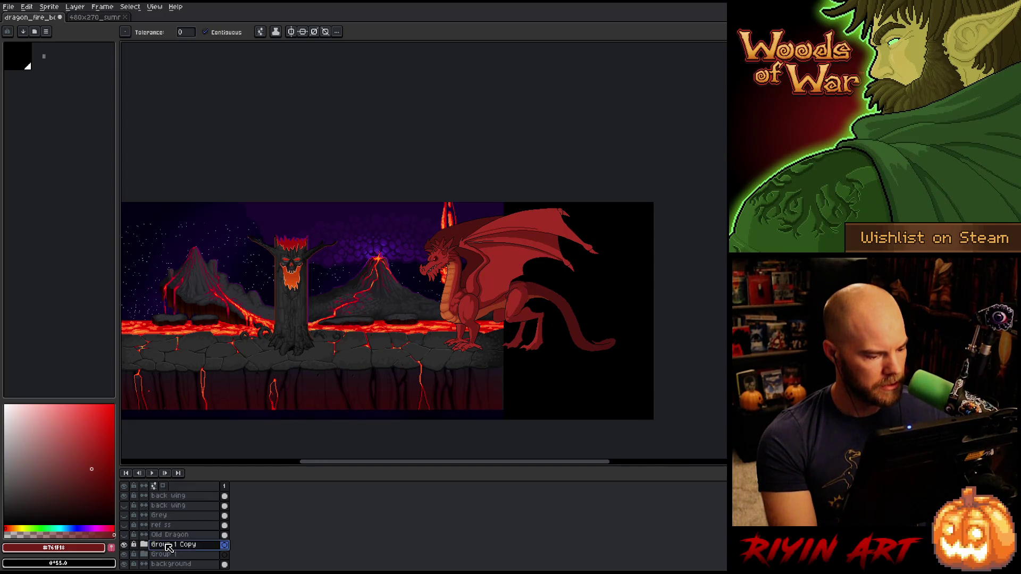
{"action": "key", "text": "v"}
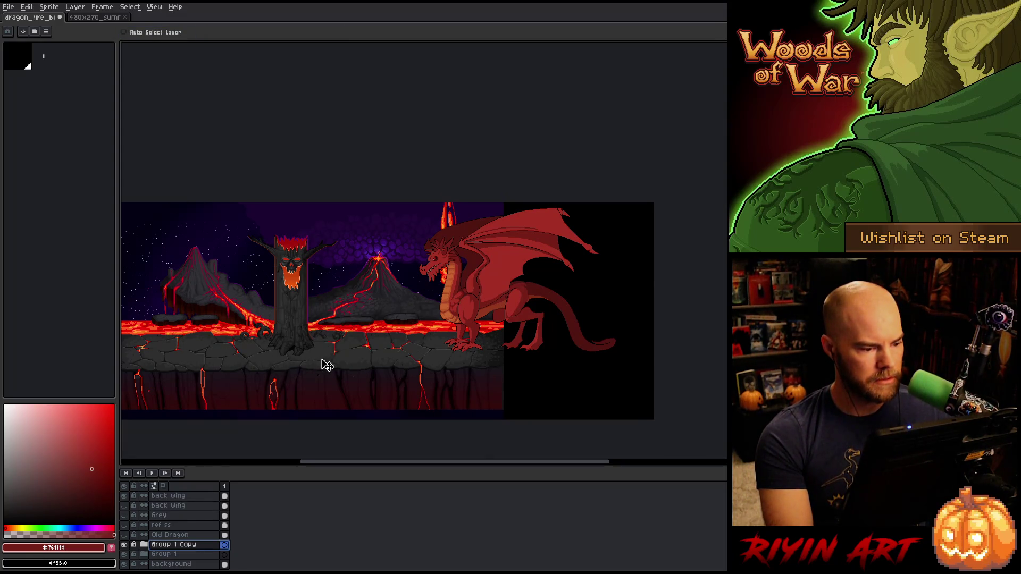
{"action": "left_click", "coordinate": [143, 545]}
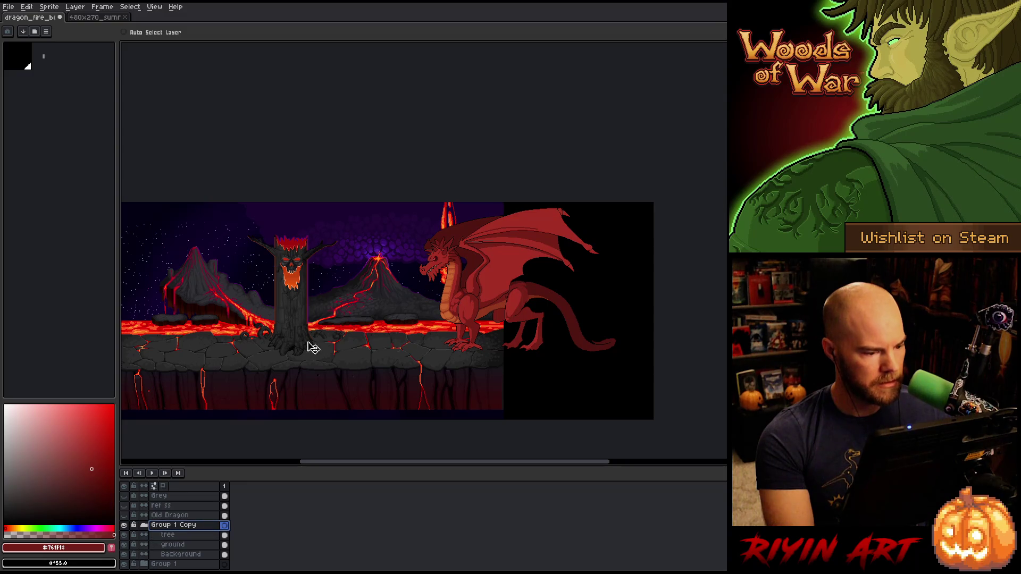
Slide Group 1 Copy right to fill the black gap and hide its dead tree layer
{"action": "mouse_move", "coordinate": [337, 305]}
{"action": "left_mouse_down"}
{"action": "mouse_move", "coordinate": [391, 378]}
{"action": "mouse_move", "coordinate": [526, 374]}
{"action": "mouse_move", "coordinate": [433, 385]}
{"action": "mouse_move", "coordinate": [451, 384]}
{"action": "left_mouse_up"}
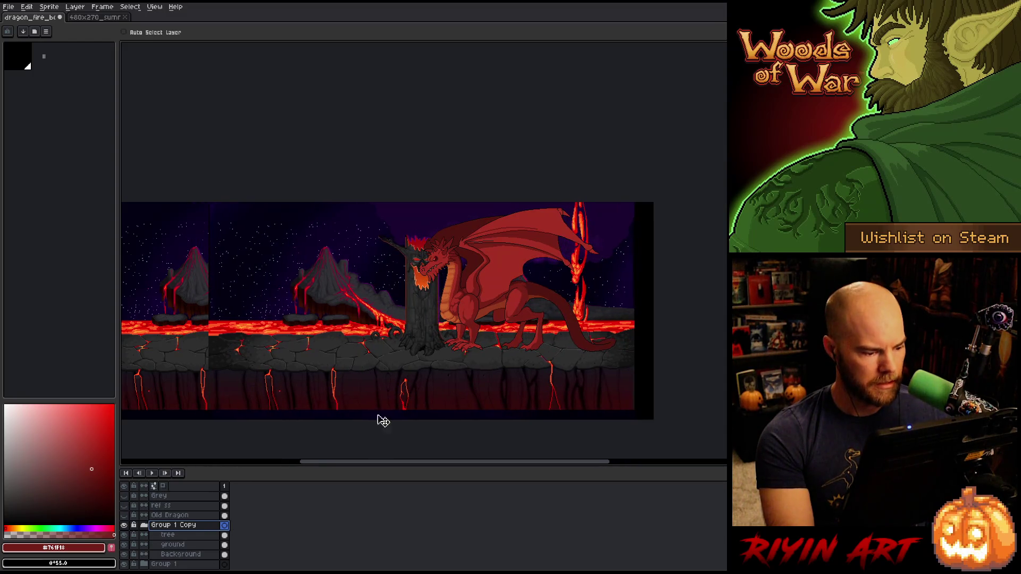
{"action": "left_click", "coordinate": [124, 534]}
{"action": "mouse_move", "coordinate": [398, 349]}
{"action": "left_mouse_down"}
{"action": "mouse_move", "coordinate": [365, 358]}
{"action": "mouse_move", "coordinate": [429, 355]}
{"action": "mouse_move", "coordinate": [330, 338]}
{"action": "mouse_move", "coordinate": [330, 326]}
{"action": "left_mouse_up"}
Save the file and close the other 480x270 document
{"action": "scroll", "coordinate": [430, 361], "scroll_direction": "up", "scroll_amount": 3}
{"action": "left_click_drag", "start_coordinate": [378, 295], "coordinate": [389, 292]}
{"action": "scroll", "coordinate": [383, 287], "scroll_direction": "up", "scroll_amount": 4}
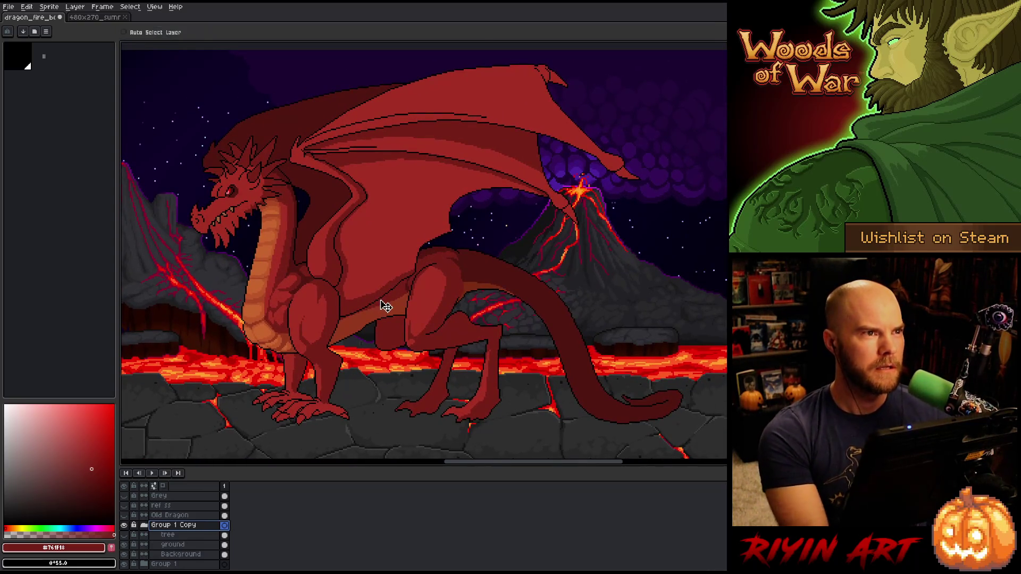
{"action": "key", "text": "ctrl+s"}
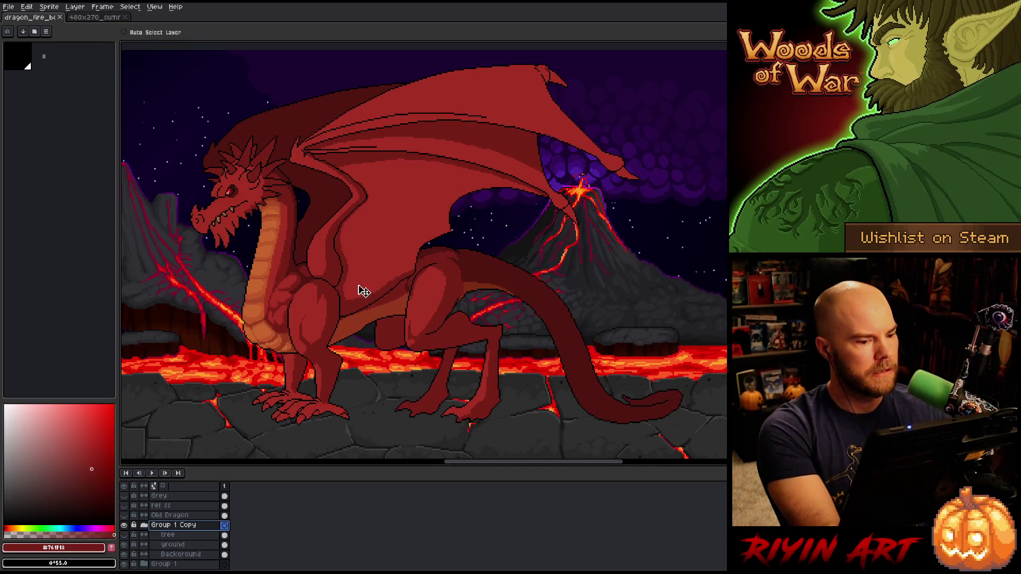
{"action": "left_click", "coordinate": [126, 18]}
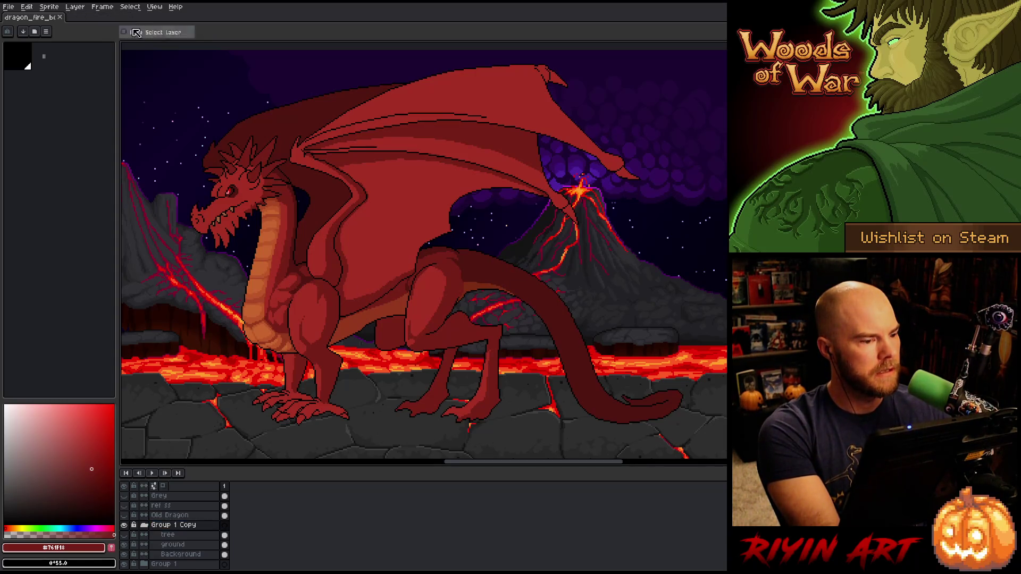
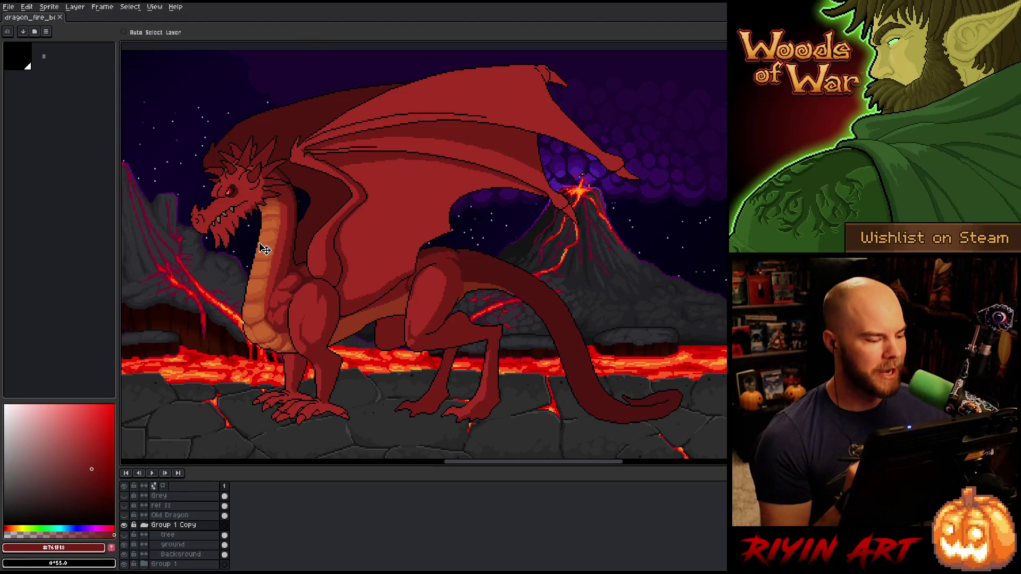
Show the Old Dragon layer and move the old dragon over the rock beside the new dragon
{"action": "scroll", "coordinate": [160, 524], "scroll_direction": "up", "scroll_amount": 3}
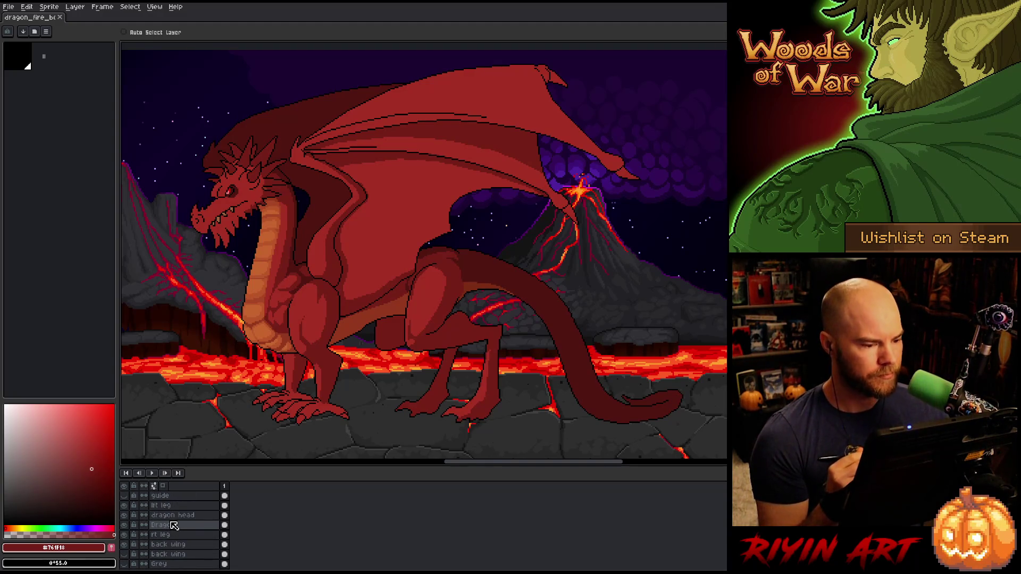
{"action": "scroll", "coordinate": [174, 525], "scroll_direction": "down", "scroll_amount": 2}
{"action": "scroll", "coordinate": [174, 525], "scroll_direction": "down", "scroll_amount": 2}
{"action": "left_click", "coordinate": [159, 544]}
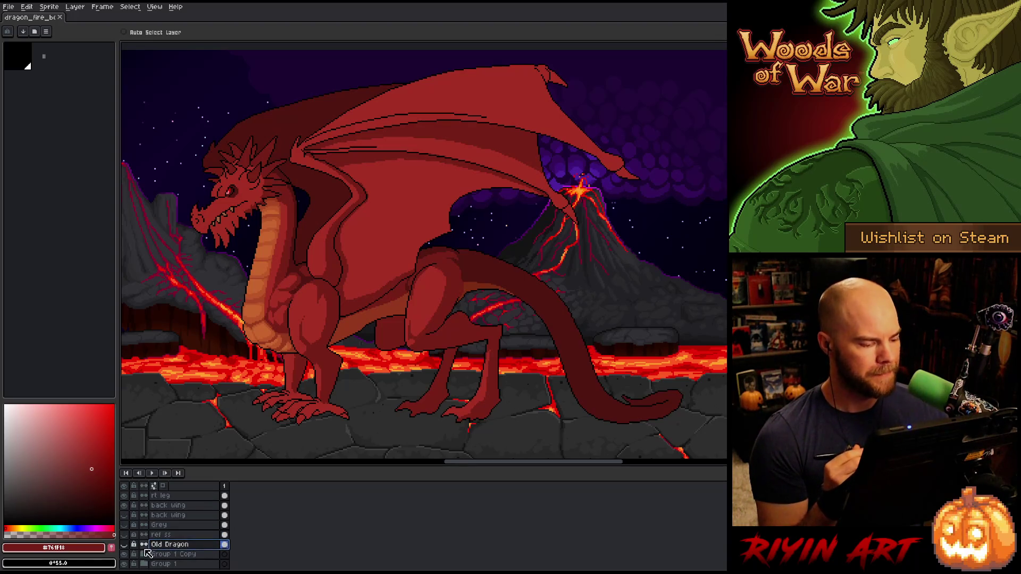
{"action": "left_click", "coordinate": [124, 545]}
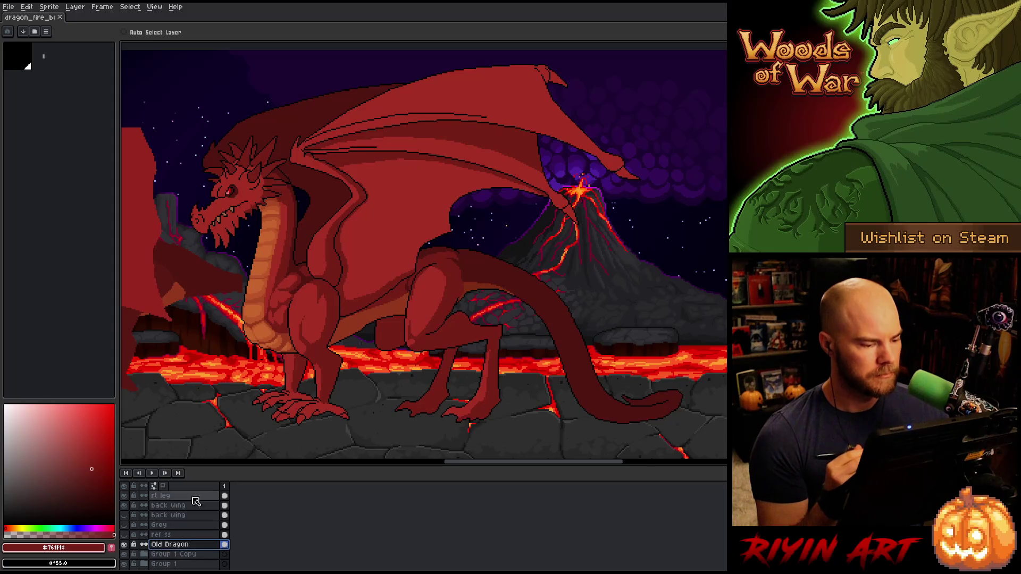
{"action": "key", "text": "space"}
{"action": "left_click_drag", "start_coordinate": [281, 297], "coordinate": [520, 294]}
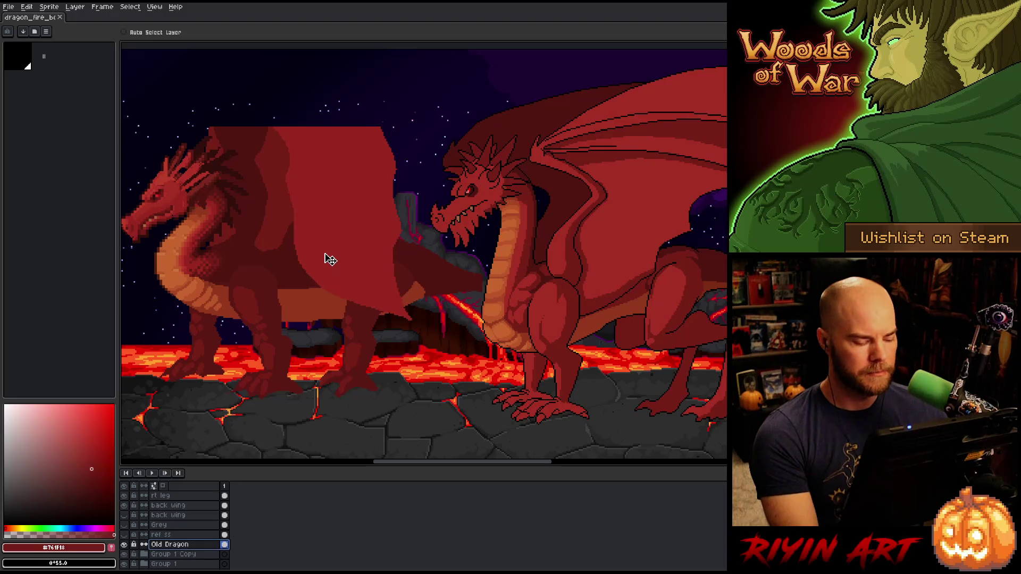
{"action": "mouse_move", "coordinate": [324, 250]}
{"action": "left_mouse_down"}
{"action": "mouse_move", "coordinate": [497, 253]}
{"action": "mouse_move", "coordinate": [515, 257]}
{"action": "mouse_move", "coordinate": [509, 263]}
{"action": "left_mouse_up"}
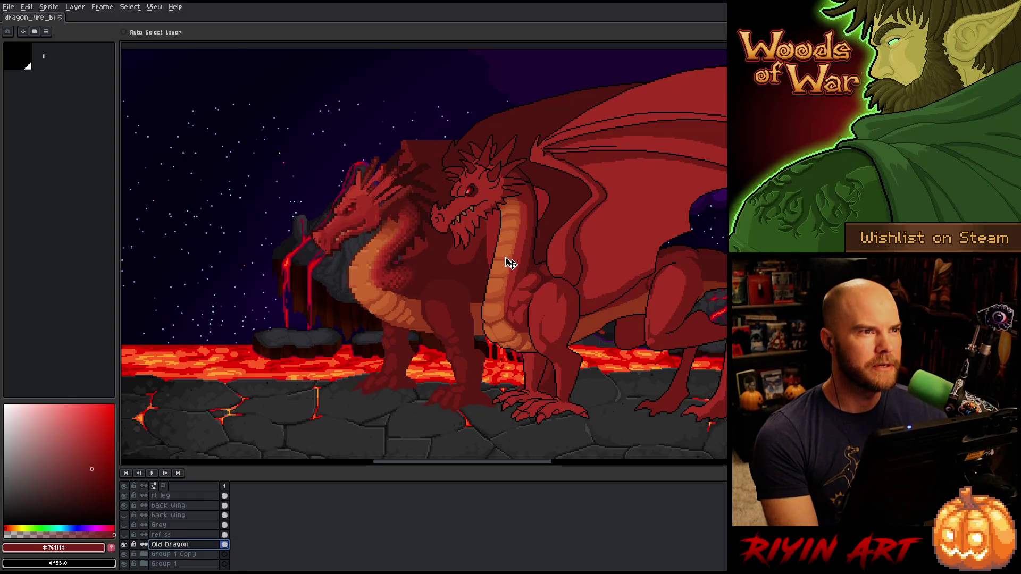
{"action": "mouse_move", "coordinate": [506, 257]}
{"action": "left_mouse_down"}
{"action": "mouse_move", "coordinate": [332, 257]}
{"action": "mouse_move", "coordinate": [308, 273]}
{"action": "mouse_move", "coordinate": [334, 260]}
{"action": "mouse_move", "coordinate": [294, 255]}
{"action": "mouse_move", "coordinate": [336, 266]}
{"action": "mouse_move", "coordinate": [335, 246]}
{"action": "mouse_move", "coordinate": [353, 255]}
{"action": "mouse_move", "coordinate": [342, 243]}
{"action": "mouse_move", "coordinate": [337, 258]}
{"action": "mouse_move", "coordinate": [316, 254]}
{"action": "left_mouse_up"}
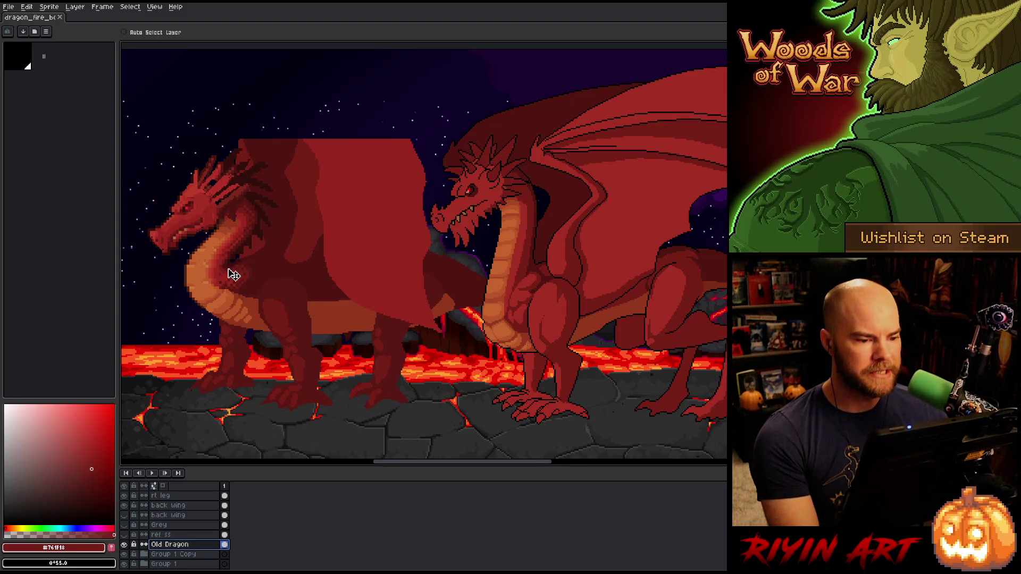
{"action": "mouse_move", "coordinate": [235, 246]}
{"action": "left_mouse_down"}
{"action": "mouse_move", "coordinate": [275, 262]}
{"action": "mouse_move", "coordinate": [237, 253]}
{"action": "left_mouse_up"}
Sample the dark outline red #320f0b from the old dragon, then return to the Pencil
{"action": "key", "text": "i"}
{"action": "left_click", "coordinate": [246, 171]}
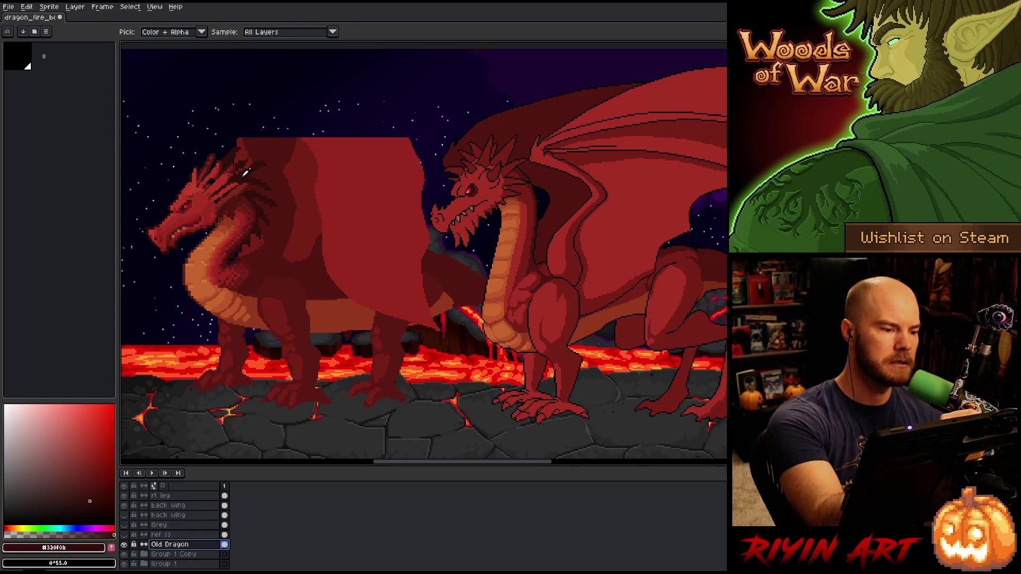
{"action": "key", "text": "b"}
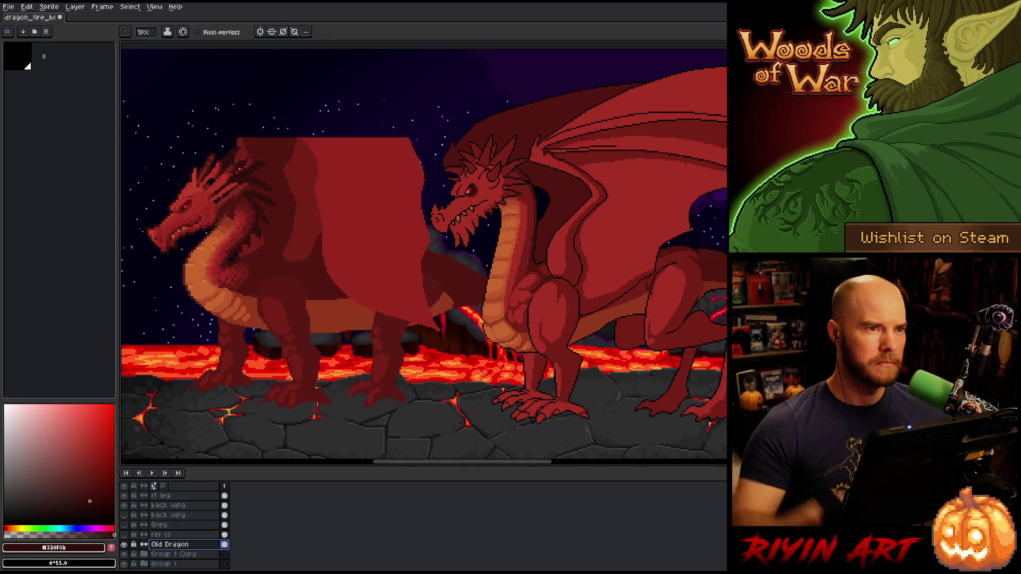
{"action": "key", "text": "z"}
{"action": "scroll", "coordinate": [403, 220], "scroll_direction": "up", "scroll_amount": 2}
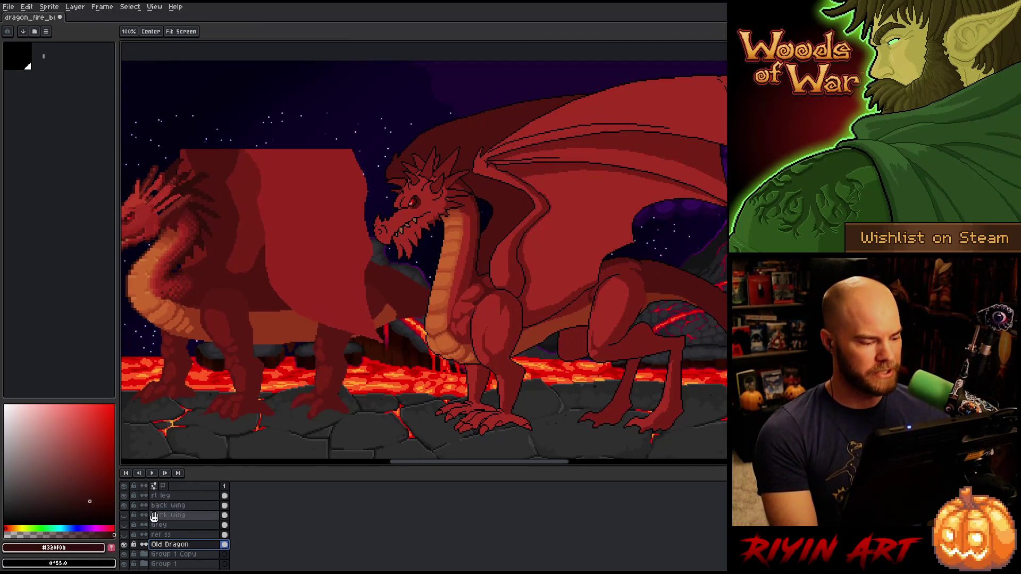
Hide the Old Dragon layer and make the Dragon layer the active layer
{"action": "left_click", "coordinate": [124, 545]}
{"action": "scroll", "coordinate": [175, 537], "scroll_direction": "up", "scroll_amount": 2}
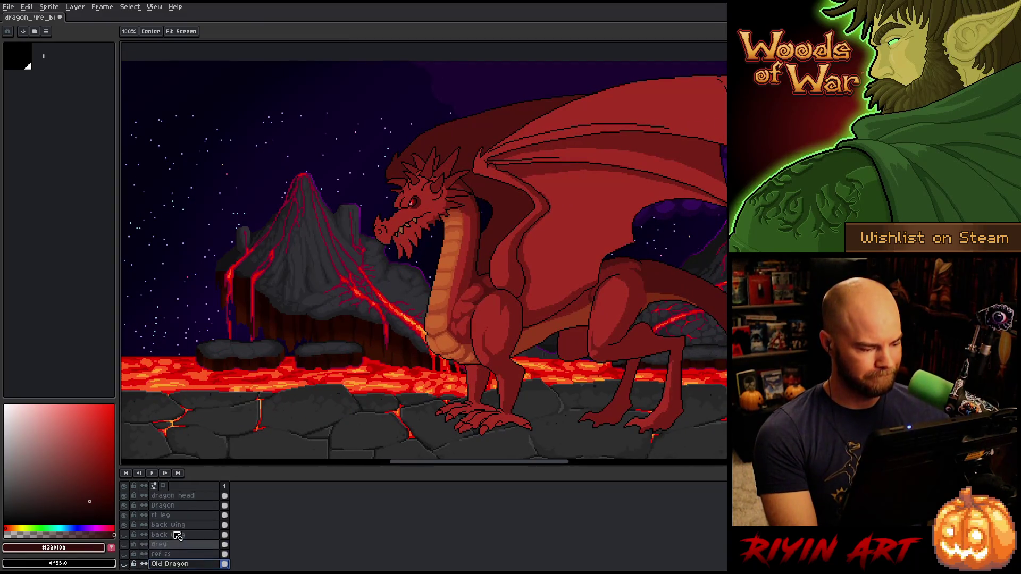
{"action": "left_click", "coordinate": [179, 526]}
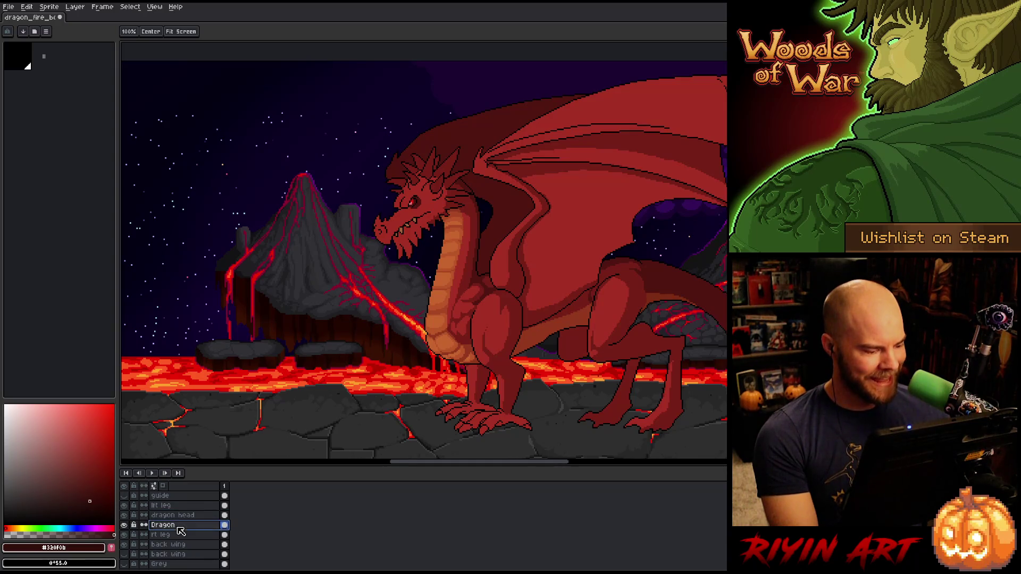
{"action": "left_click", "coordinate": [128, 524], "text": "alt"}
{"action": "left_click", "coordinate": [128, 525], "text": "alt"}
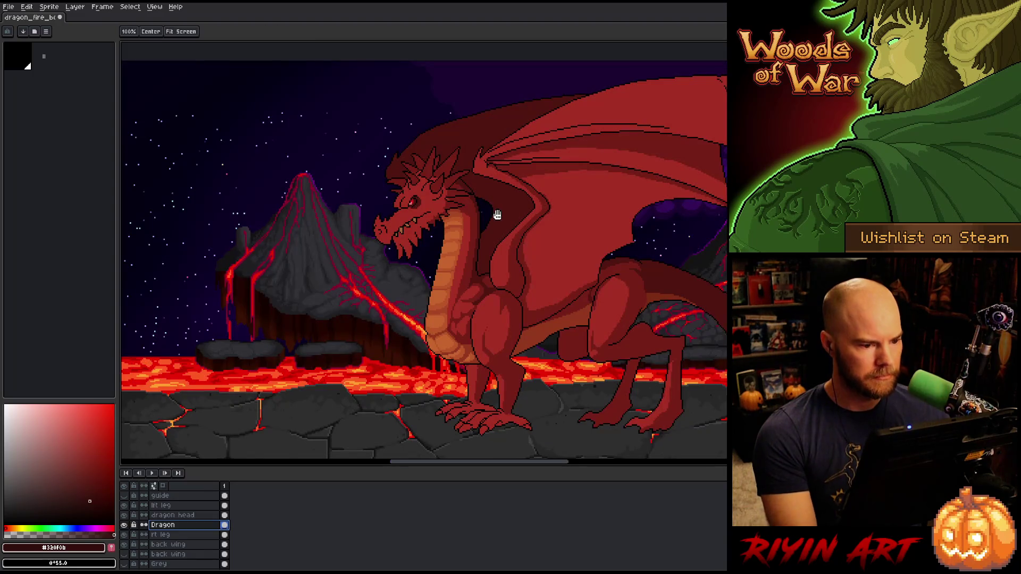
Briefly magic-wand select the dragon's neck, then deselect and zoom out to frame the whole scene
{"action": "left_click_drag", "start_coordinate": [490, 214], "coordinate": [391, 251]}
{"action": "scroll", "coordinate": [375, 268], "scroll_direction": "up", "scroll_amount": 3}
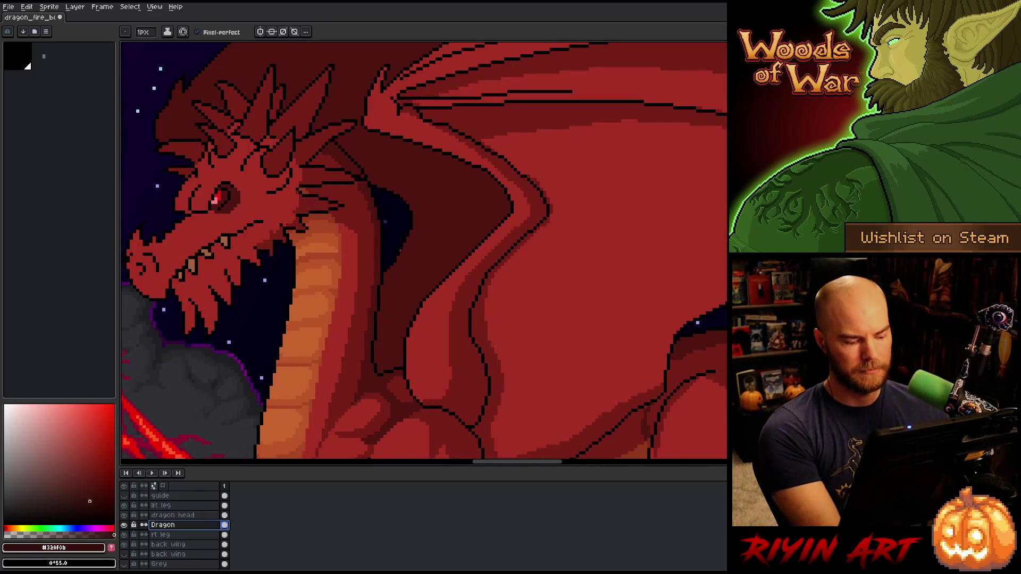
{"action": "key", "text": "w"}
{"action": "left_click", "coordinate": [417, 222]}
{"action": "key", "text": "ctrl+d"}
{"action": "scroll", "coordinate": [409, 263], "scroll_direction": "down", "scroll_amount": 2}
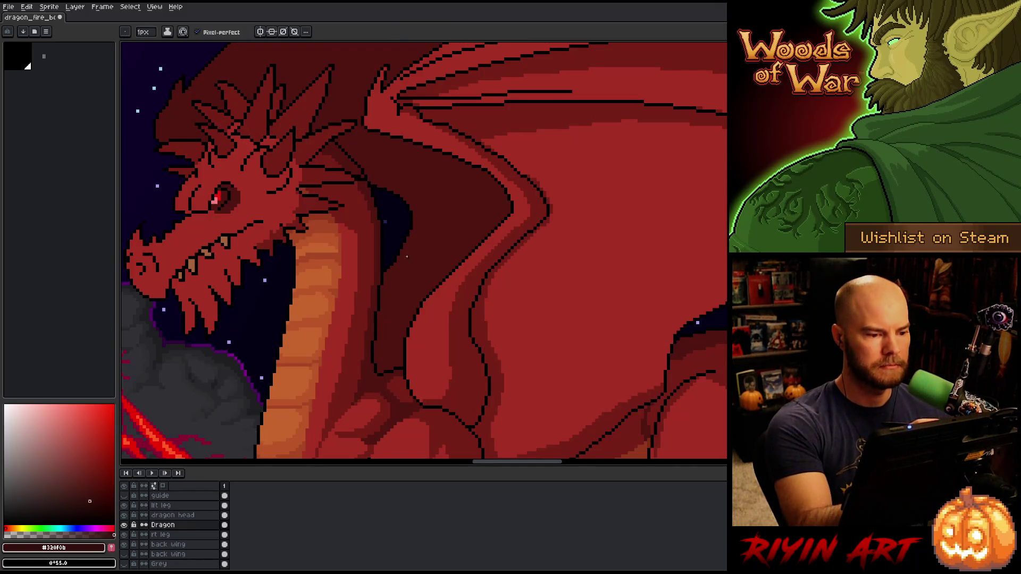
{"action": "scroll", "coordinate": [356, 184], "scroll_direction": "down", "scroll_amount": 2}
{"action": "left_click_drag", "start_coordinate": [356, 183], "coordinate": [340, 219]}
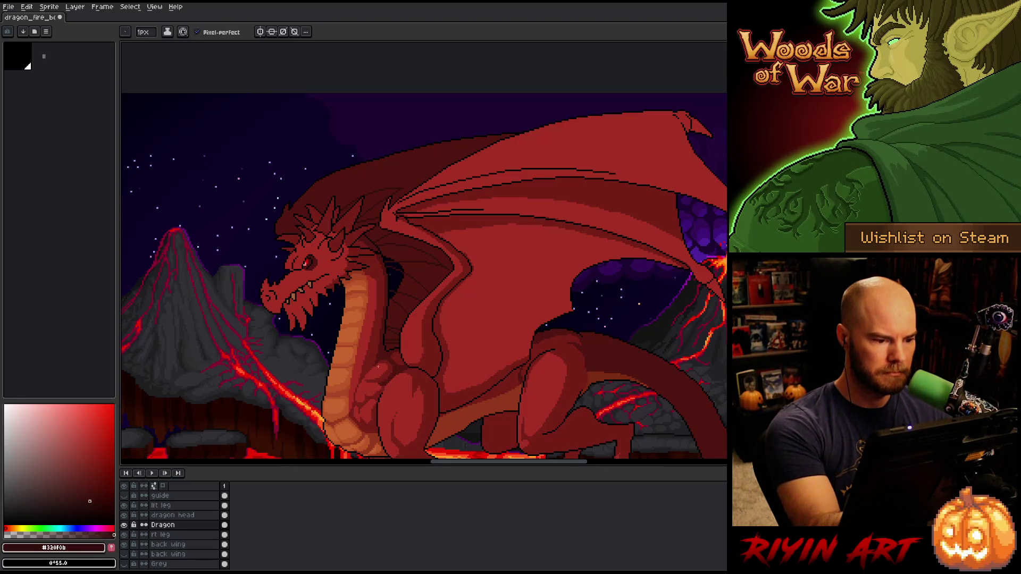
Solo the Dragon layer and bucket-fill the five outlined neck spikes and two small gaps with dark red
{"action": "left_click", "coordinate": [124, 525], "text": "alt"}
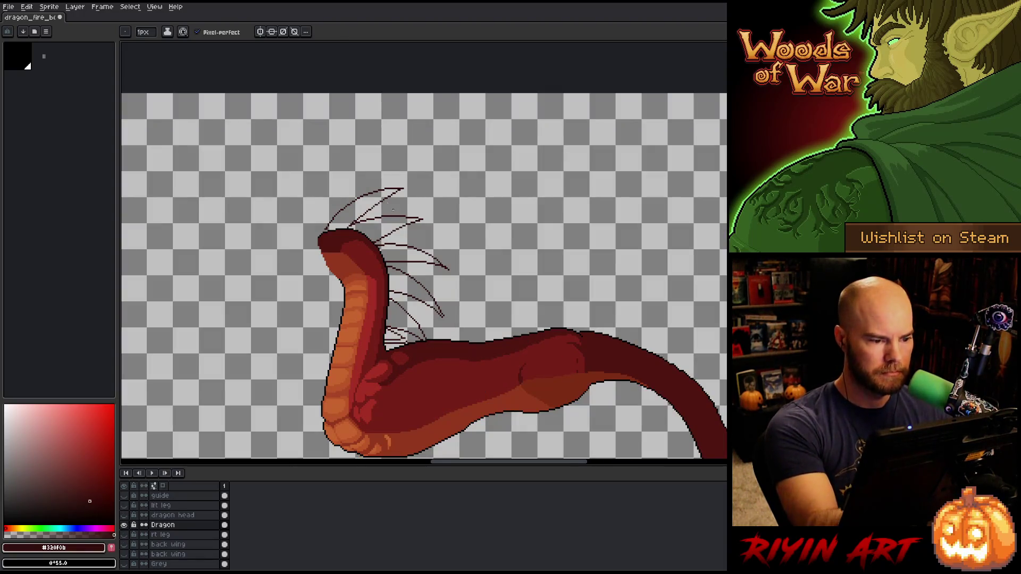
{"action": "key", "text": "w"}
{"action": "key", "text": "b"}
{"action": "key", "text": "g"}
{"action": "left_click", "coordinate": [367, 210]}
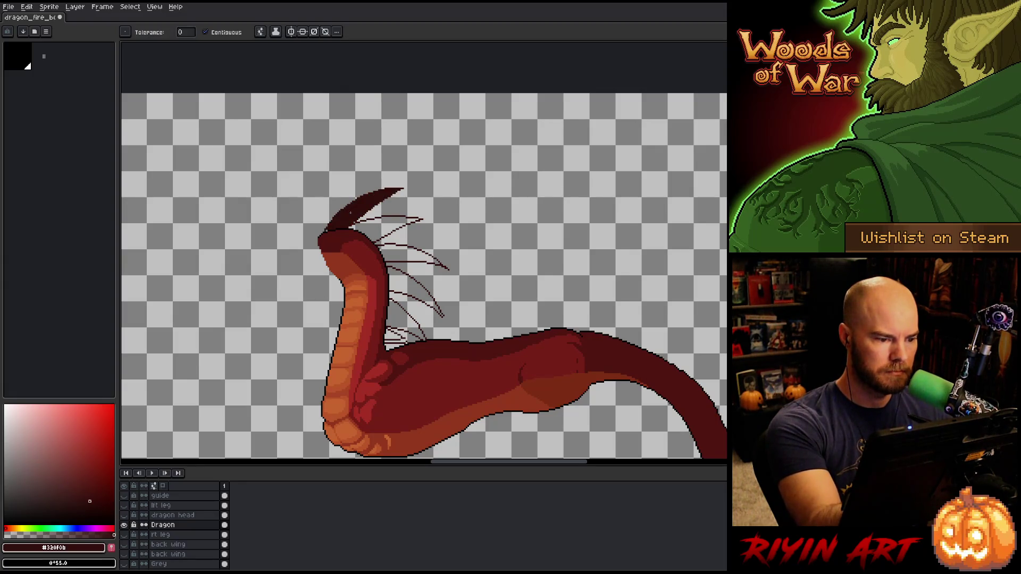
{"action": "left_click", "coordinate": [396, 226]}
{"action": "left_click", "coordinate": [412, 255]}
{"action": "left_click", "coordinate": [415, 289]}
{"action": "left_click", "coordinate": [400, 311]}
{"action": "left_click", "coordinate": [392, 334]}
{"action": "left_click", "coordinate": [395, 347]}
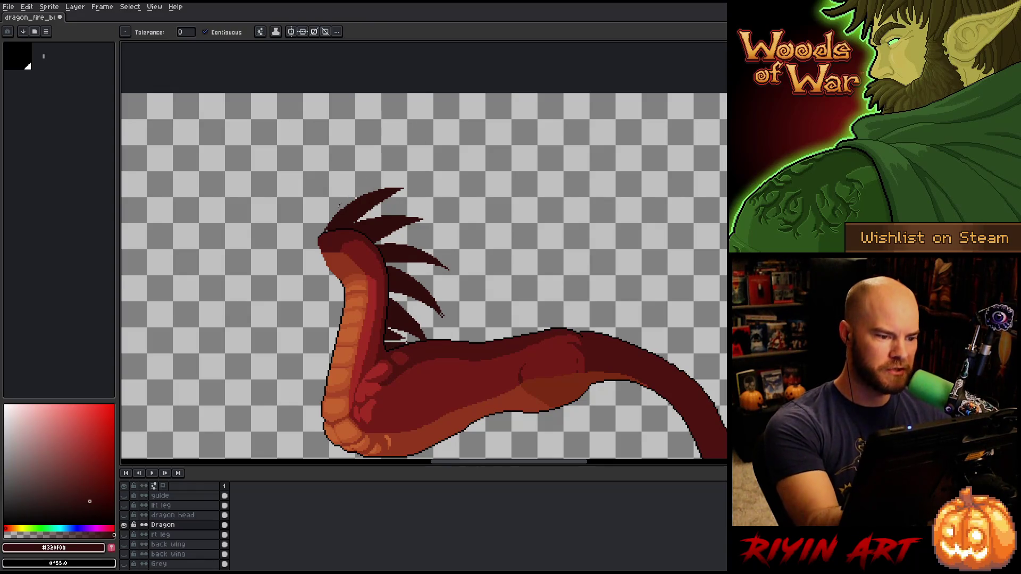
Lengthen the tips of the lowest neck spike and the top crest spike, then show all layers again
{"action": "key", "text": "b"}
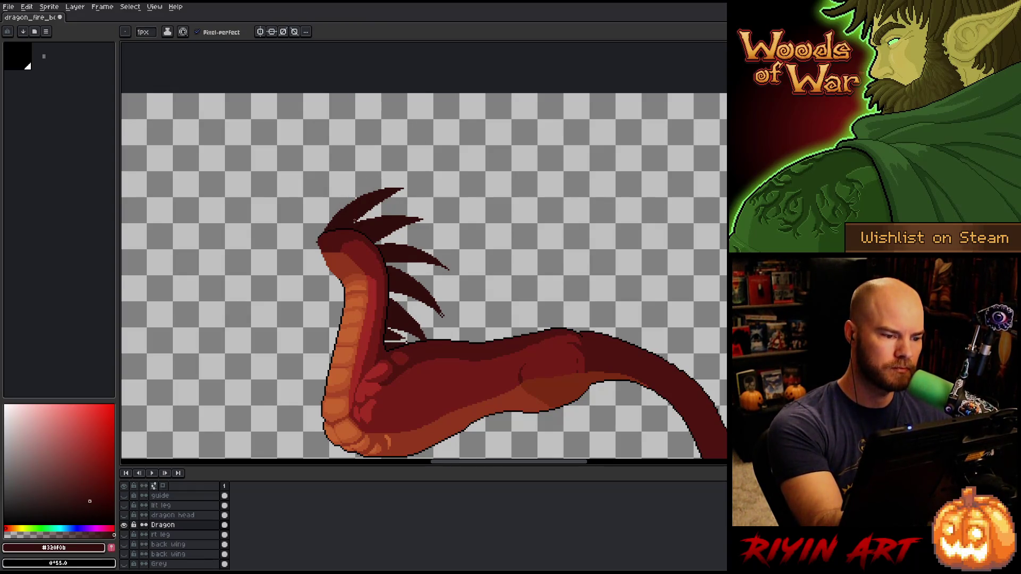
{"action": "left_click_drag", "start_coordinate": [438, 311], "coordinate": [444, 321]}
{"action": "key", "text": "e"}
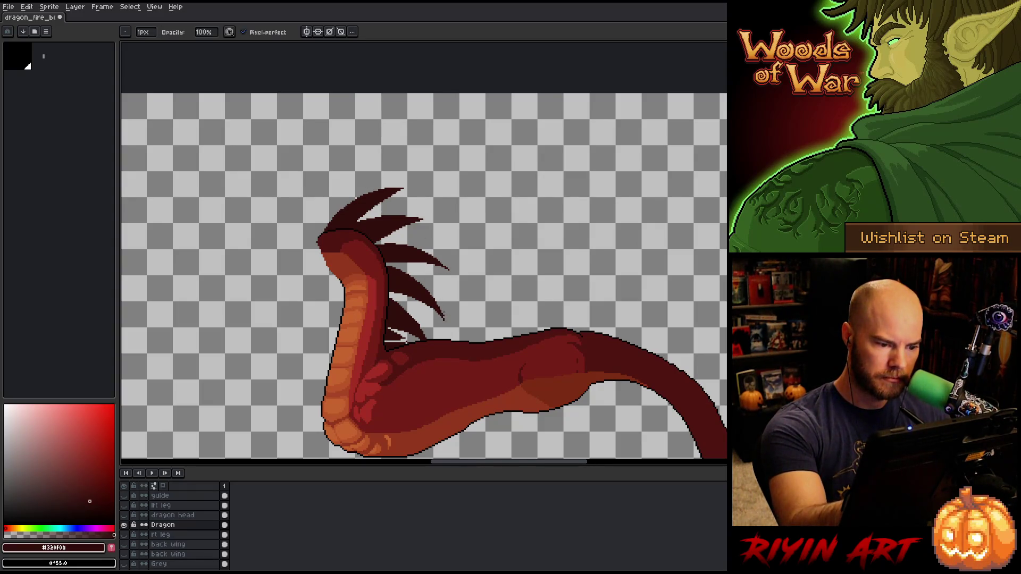
{"action": "key", "text": "b"}
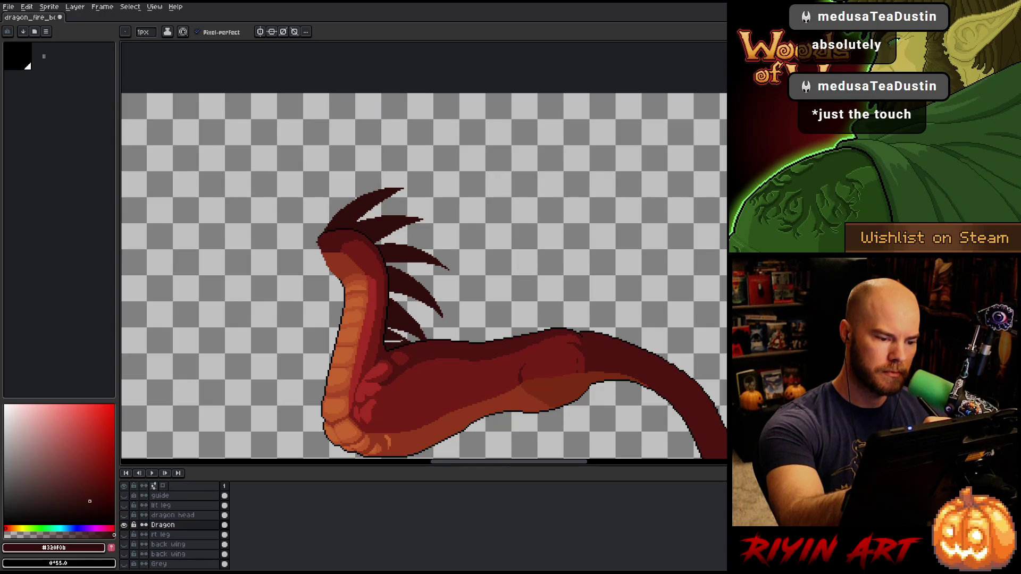
{"action": "key", "text": "b"}
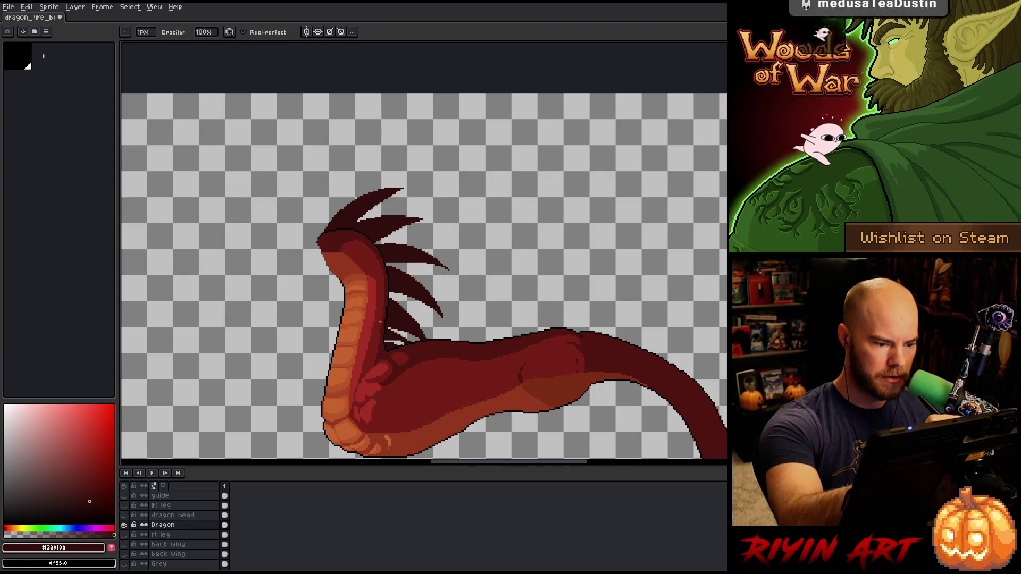
{"action": "key", "text": "e"}
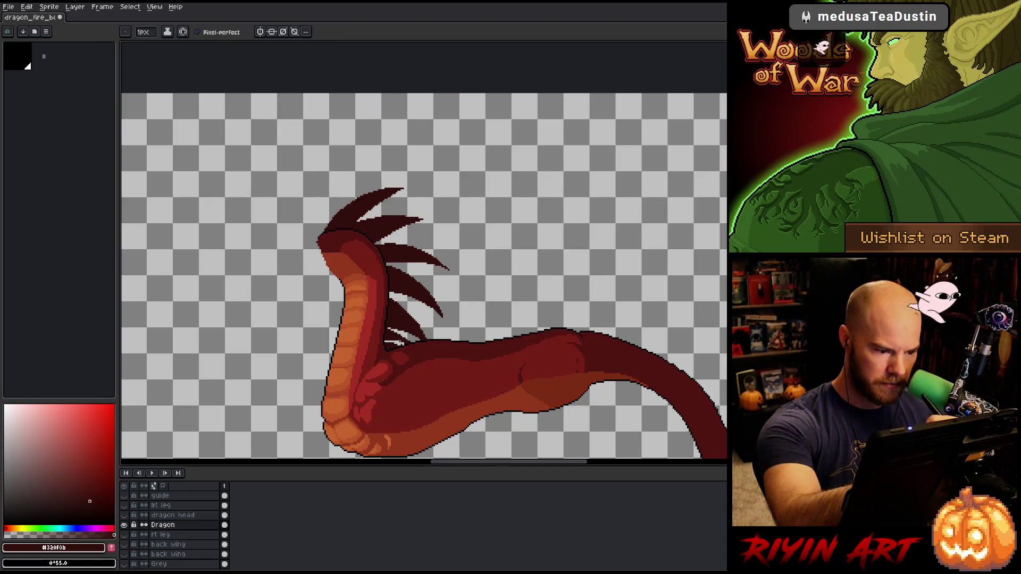
{"action": "key", "text": "b"}
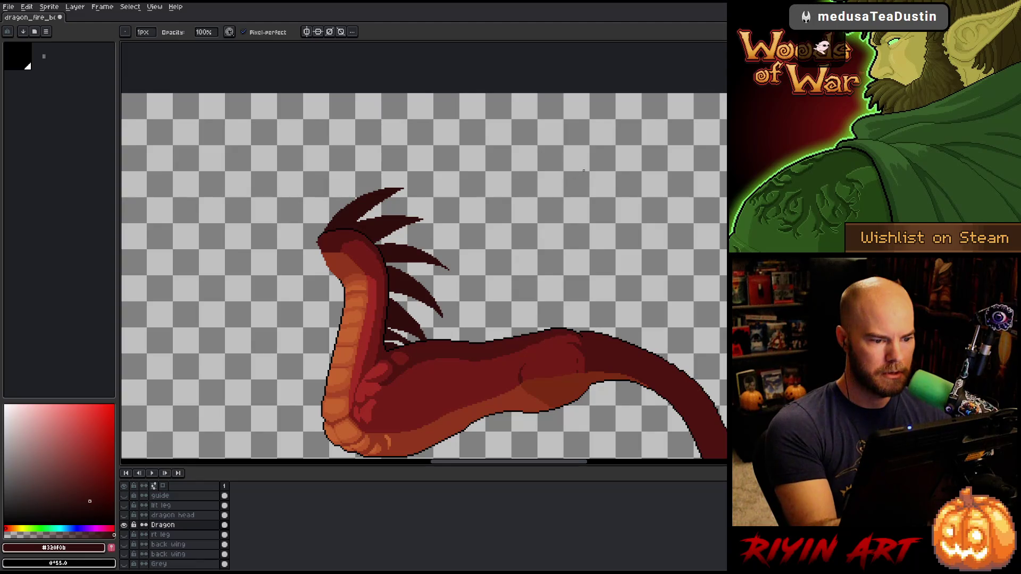
{"action": "key", "text": "e"}
{"action": "left_click_drag", "start_coordinate": [394, 219], "coordinate": [456, 216]}
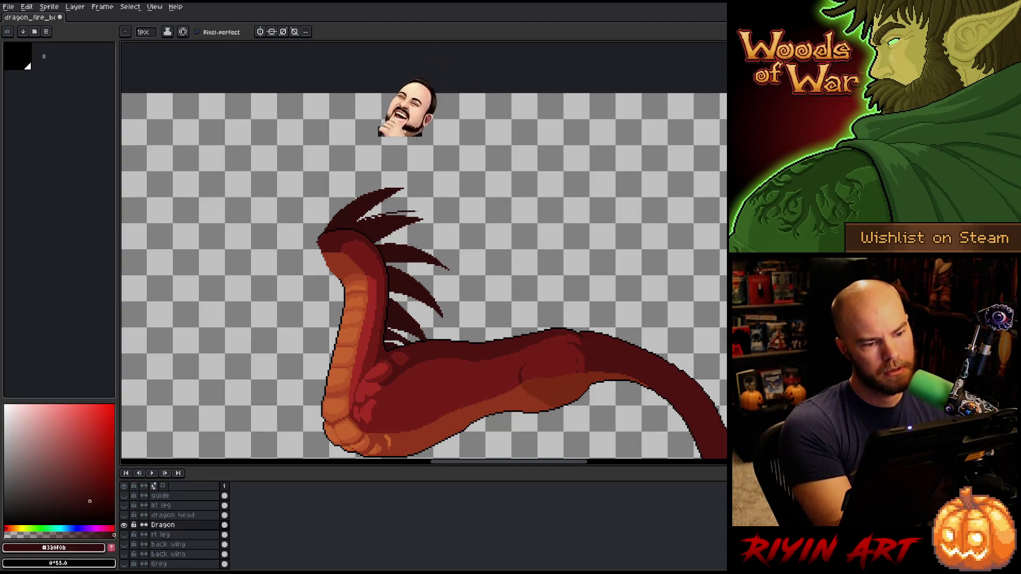
{"action": "key", "text": "g"}
{"action": "key", "text": "b"}
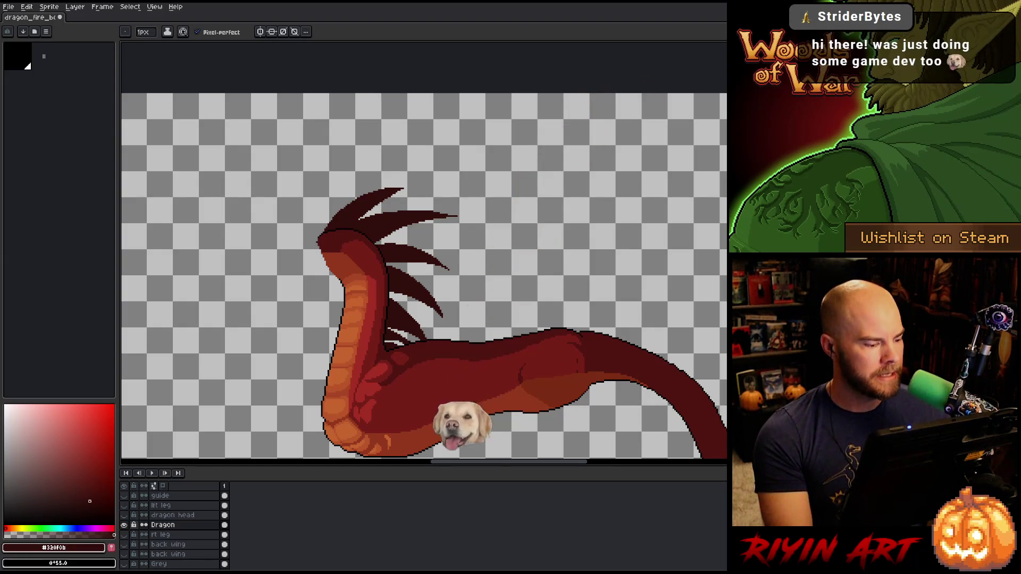
{"action": "left_click", "coordinate": [123, 525], "text": "alt"}
Bring Visual Studio Code with Level.cpp's loadWave function in front of Aseprite
{"action": "scroll", "coordinate": [399, 324], "scroll_direction": "down", "scroll_amount": 1}
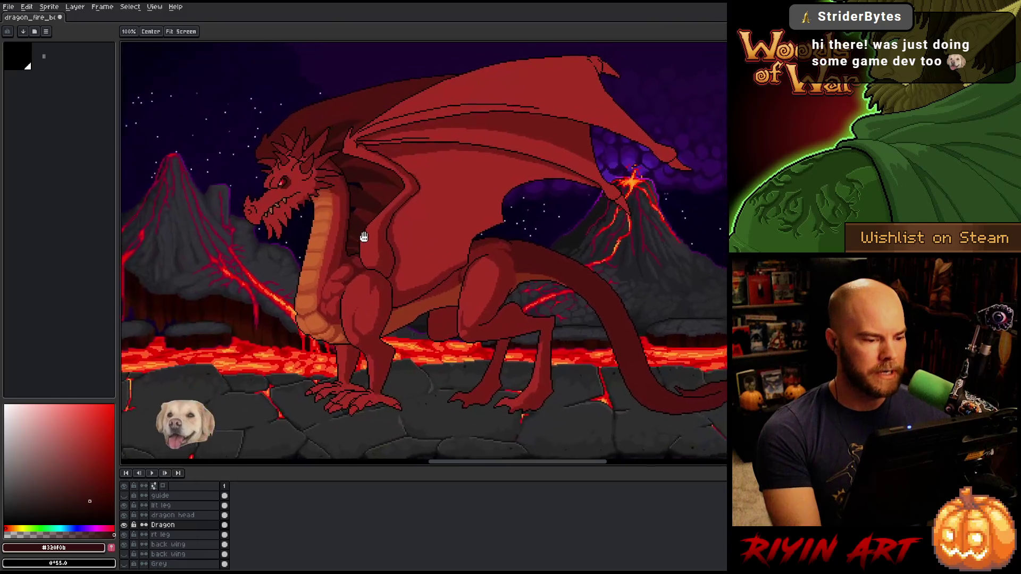
{"action": "scroll", "coordinate": [355, 262], "scroll_direction": "up", "scroll_amount": 1}
{"action": "key", "text": "b"}
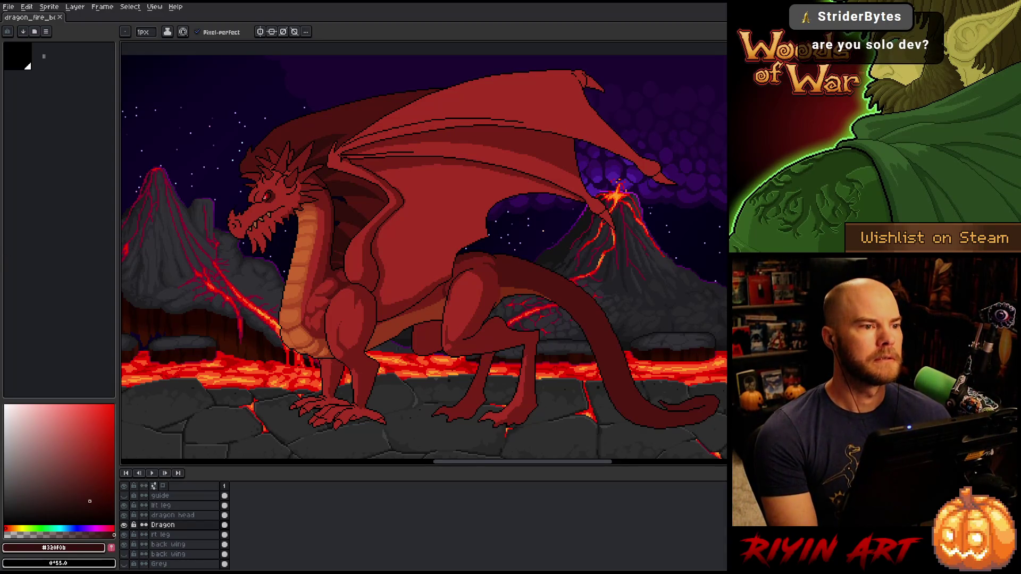
{"action": "key", "text": "alt+Tab"}
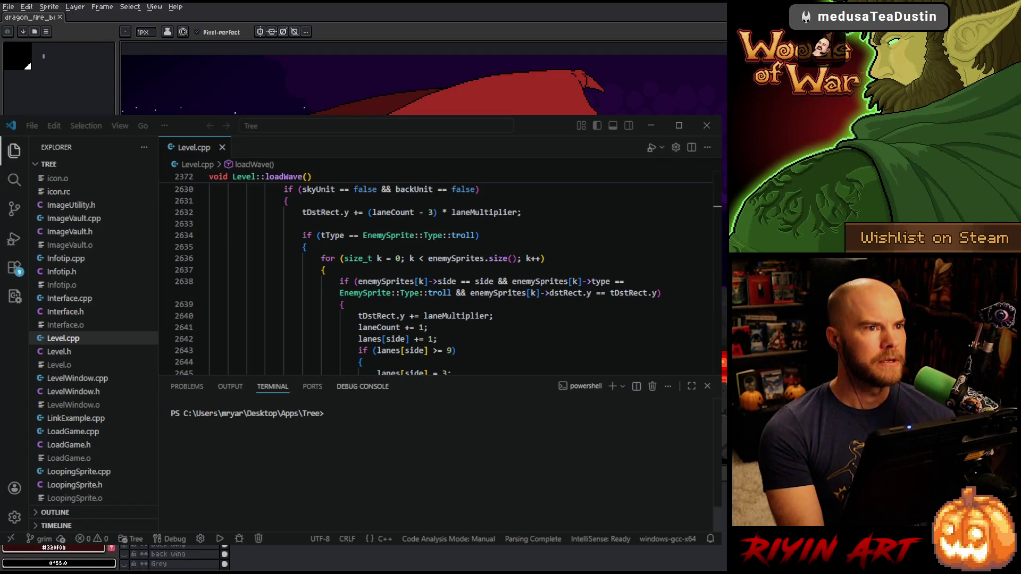
Run 'git pull origin grim' in the terminal, fast-forwarding six files including Core.cpp and Sprite.cpp
{"action": "left_click", "coordinate": [391, 419]}
{"action": "type", "text": "gi"}
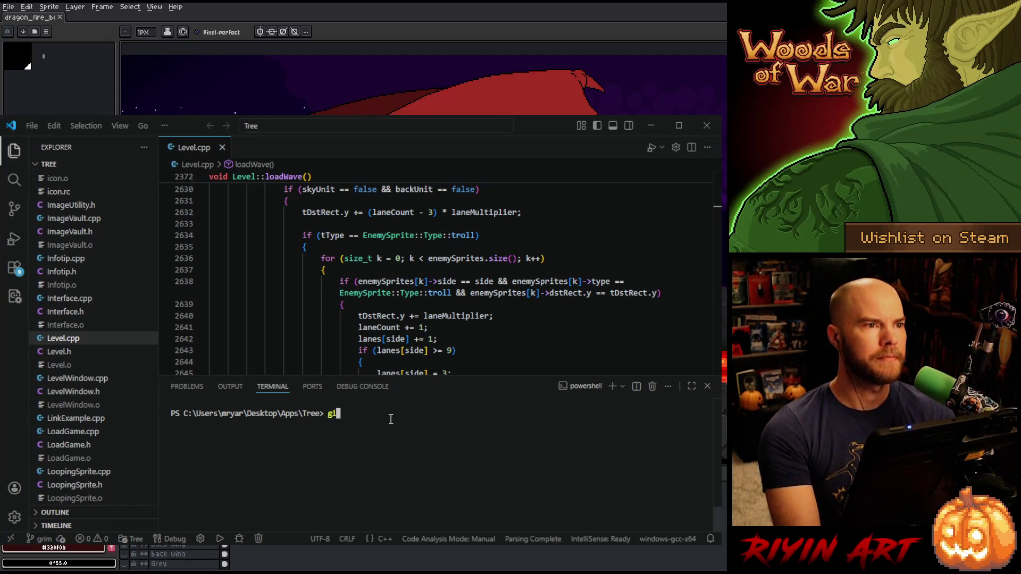
{"action": "type", "text": "t pull origin grim"}
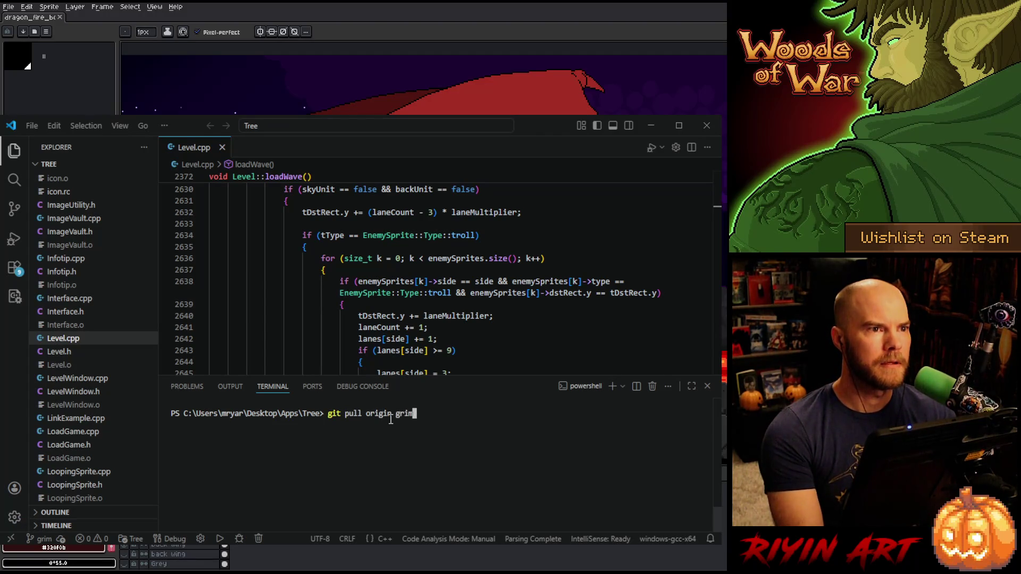
{"action": "key", "text": "Return"}
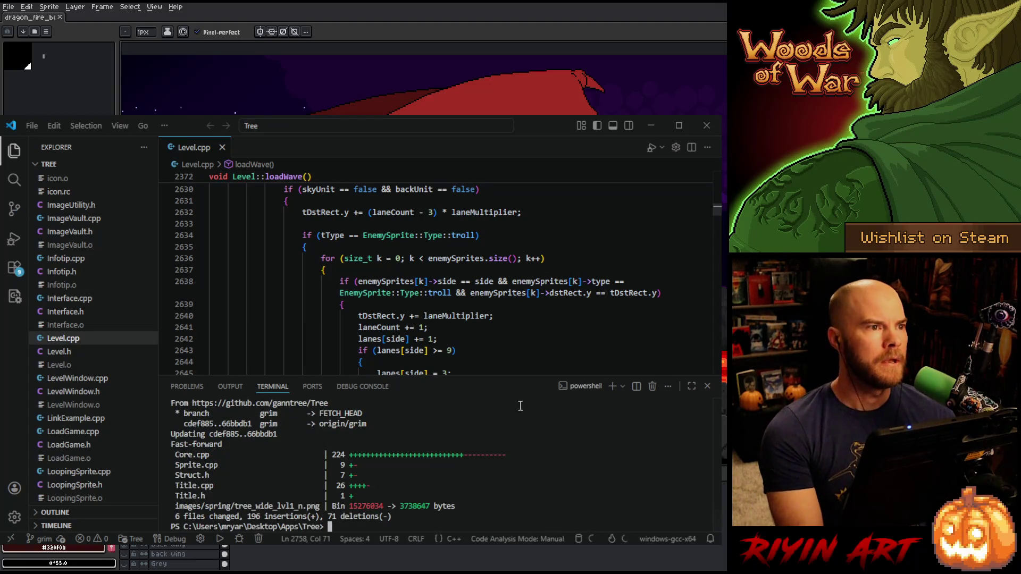
{"action": "scroll", "coordinate": [109, 417], "scroll_direction": "up", "scroll_amount": 15}
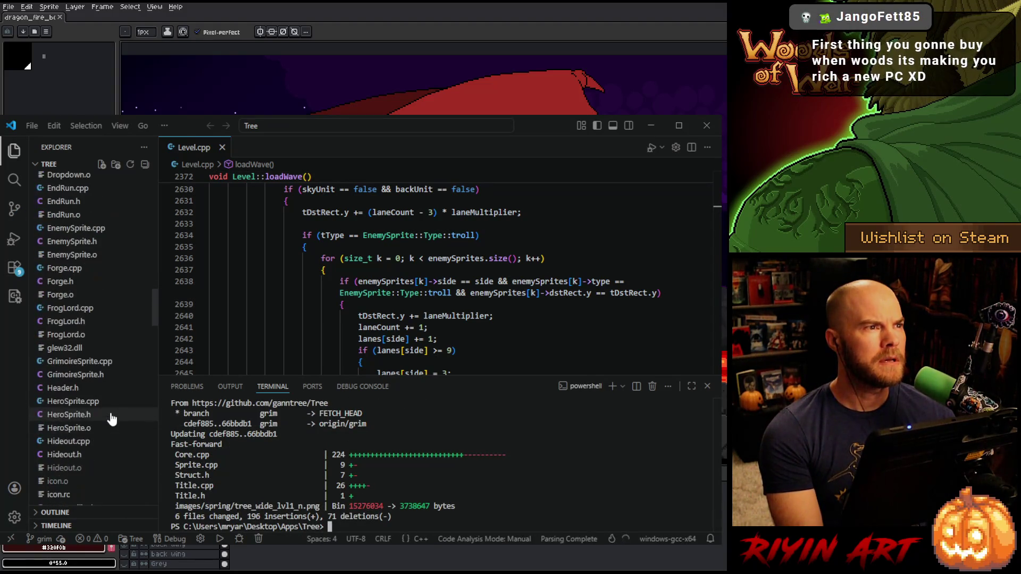
{"action": "scroll", "coordinate": [111, 420], "scroll_direction": "up", "scroll_amount": 15}
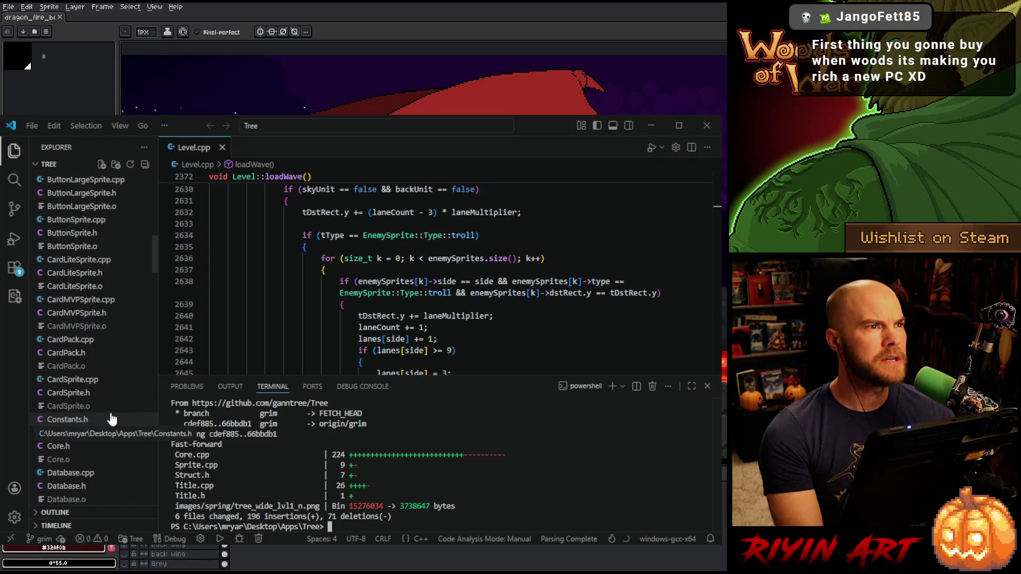
Delete RSEasing.o and then all remaining .o files with 'del *.o', and start the make build
{"action": "scroll", "coordinate": [111, 420], "scroll_direction": "up", "scroll_amount": 15}
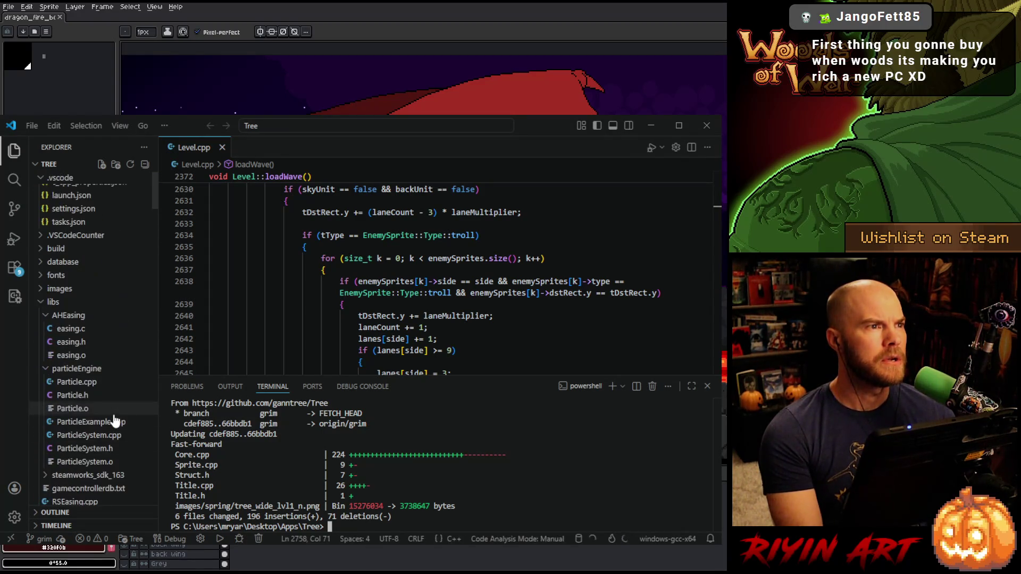
{"action": "left_click", "coordinate": [88, 296]}
{"action": "left_click", "coordinate": [95, 348]}
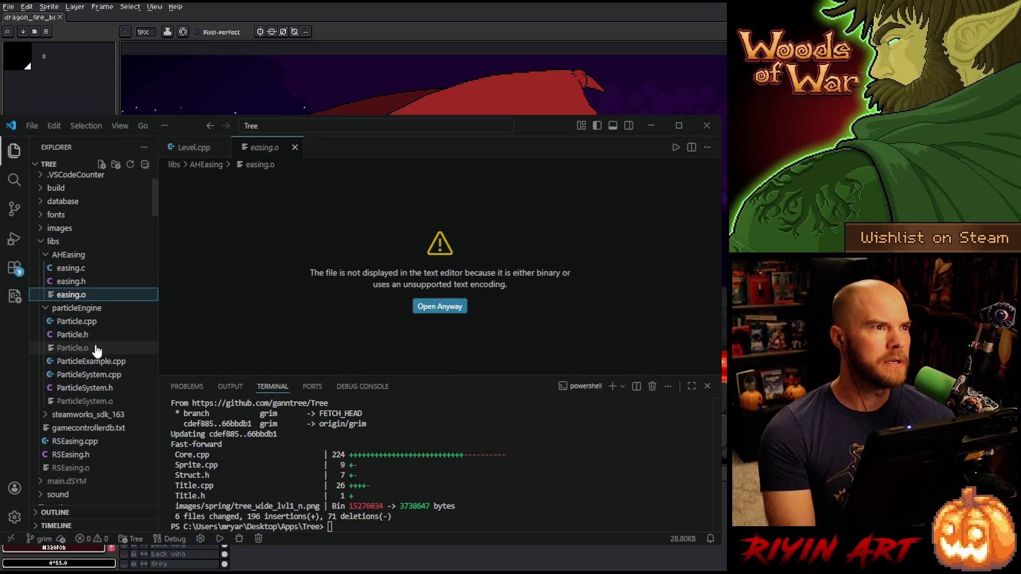
{"action": "right_click", "coordinate": [90, 468]}
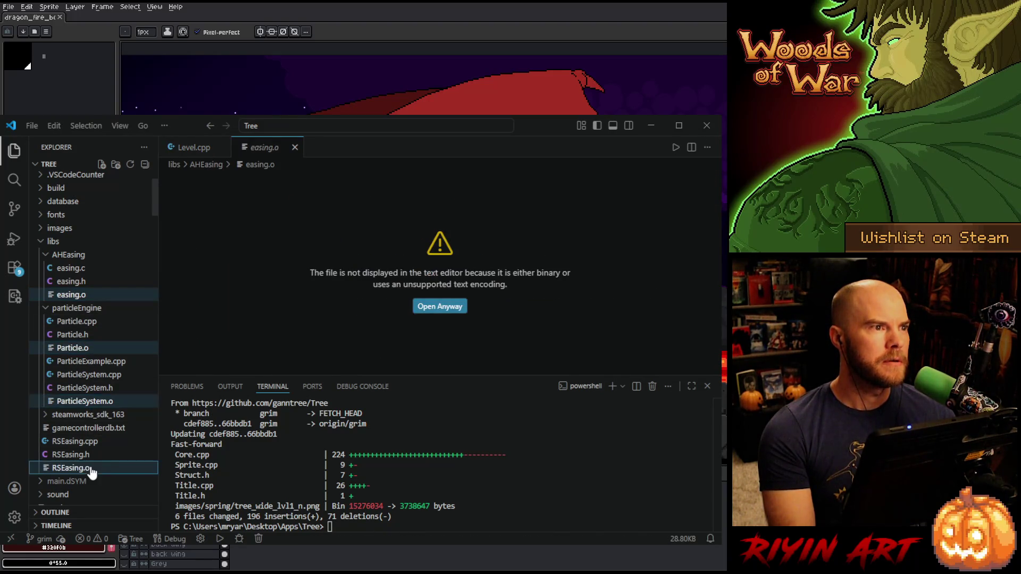
{"action": "left_click", "coordinate": [109, 458]}
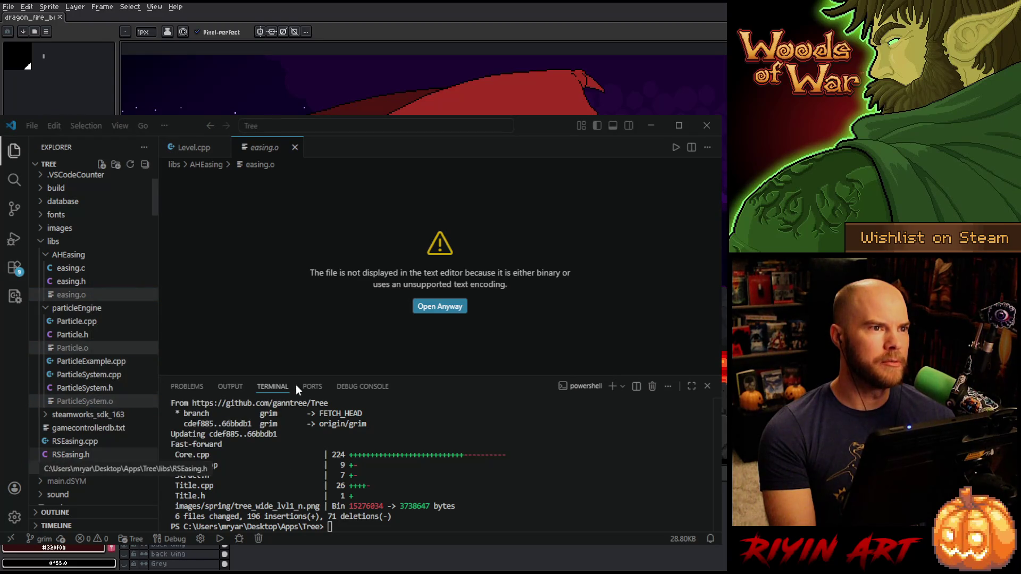
{"action": "key", "text": "ctrl+w"}
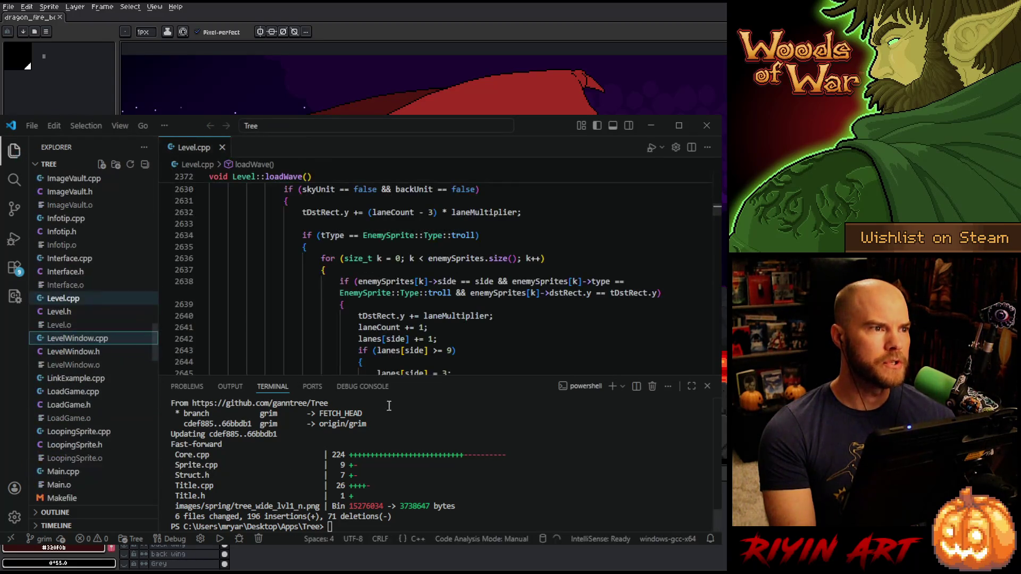
{"action": "type", "text": "del"}
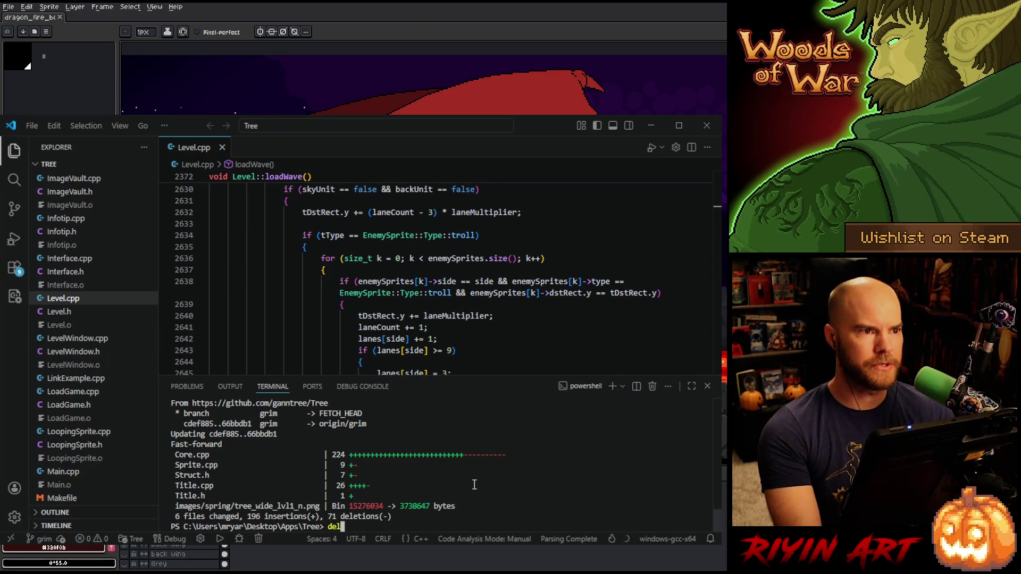
{"action": "type", "text": " *.o"}
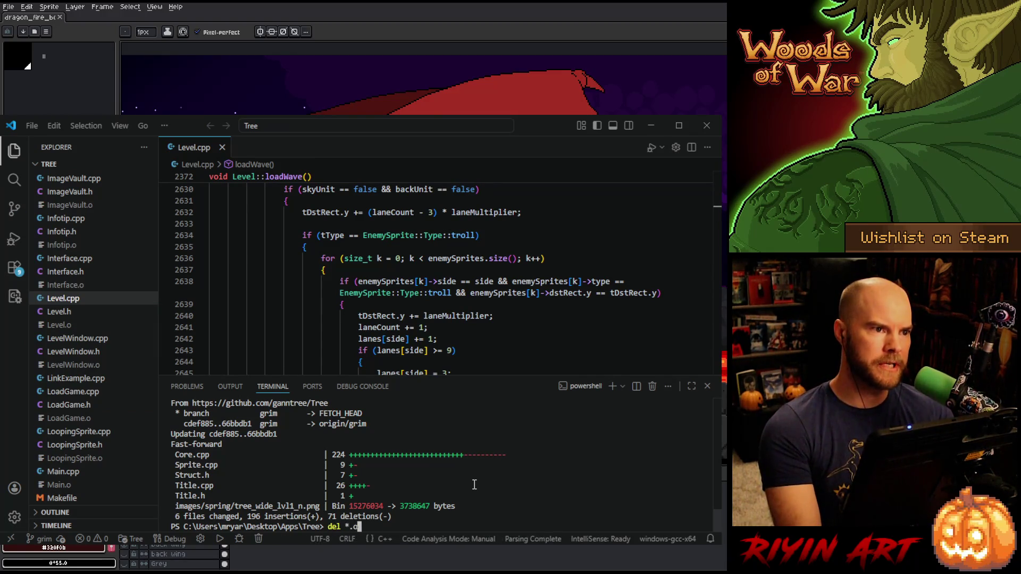
{"action": "key", "text": "Return"}
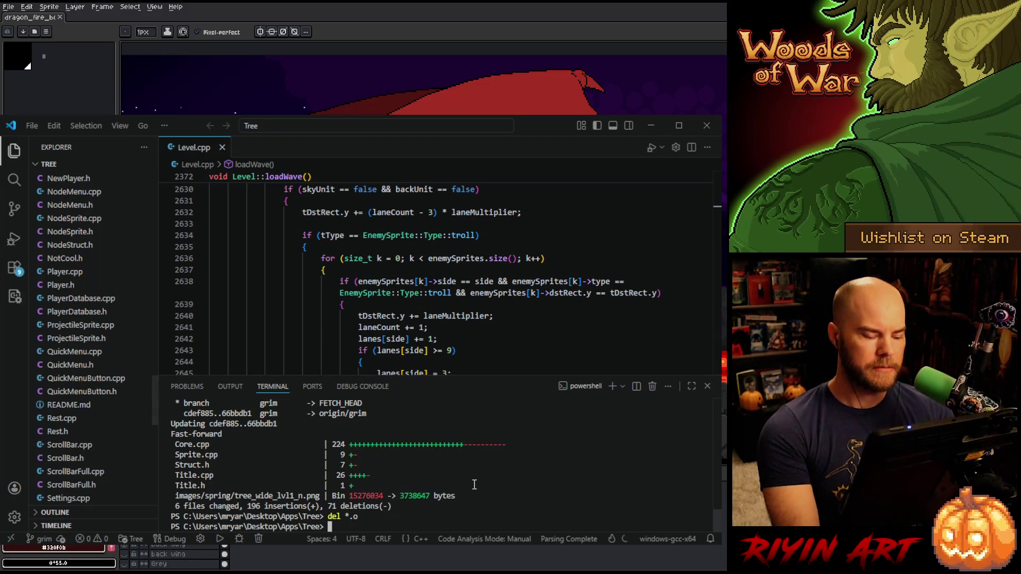
{"action": "key", "text": "ctrl+shift+b"}
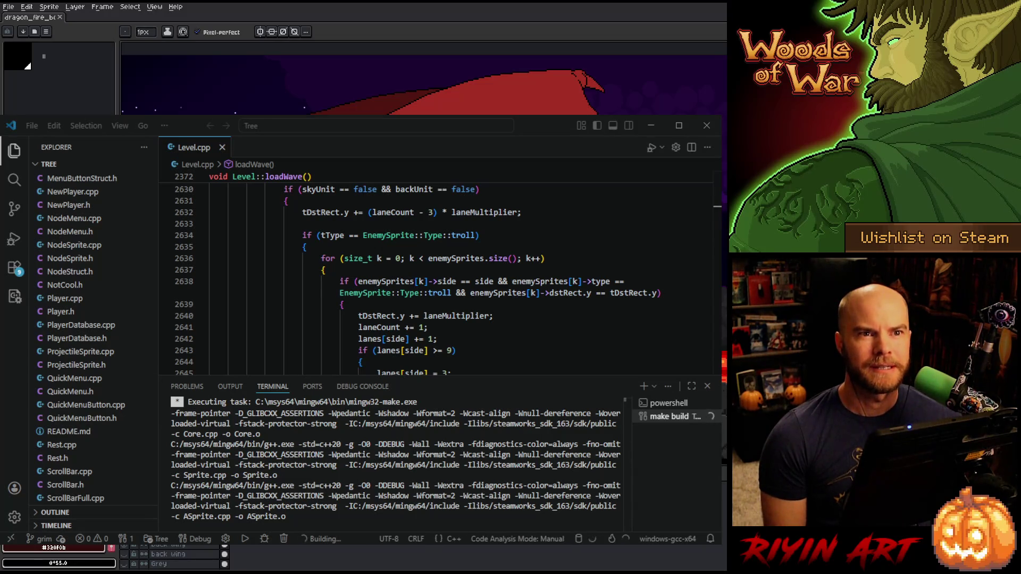
Follow the terminal output as make compiles through Level.cpp to Dispatch.cpp
{"action": "scroll", "coordinate": [93, 319], "scroll_direction": "up", "scroll_amount": 1}
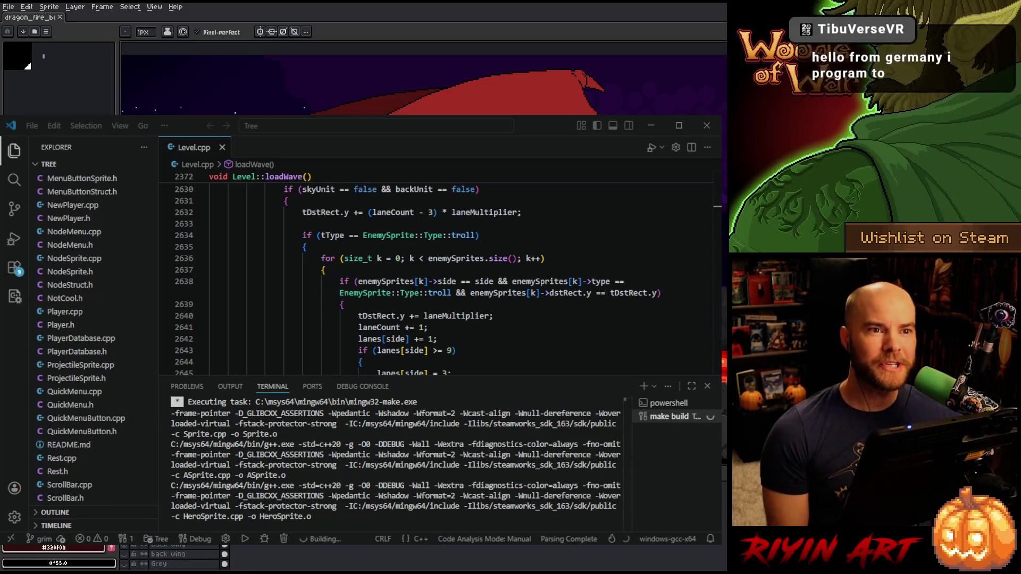
{"action": "scroll", "coordinate": [93, 319], "scroll_direction": "up", "scroll_amount": 1}
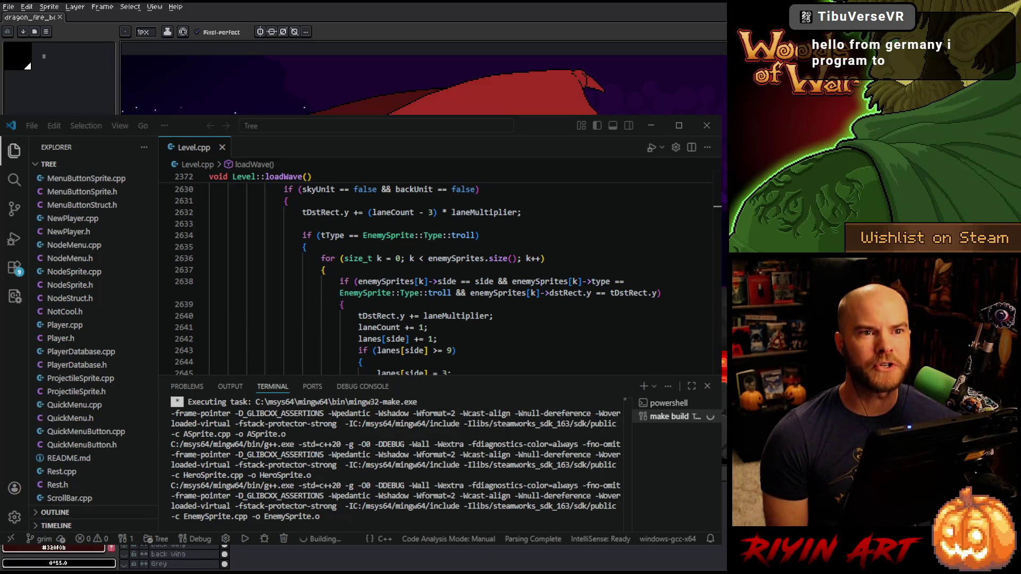
{"action": "scroll", "coordinate": [93, 319], "scroll_direction": "up", "scroll_amount": 1}
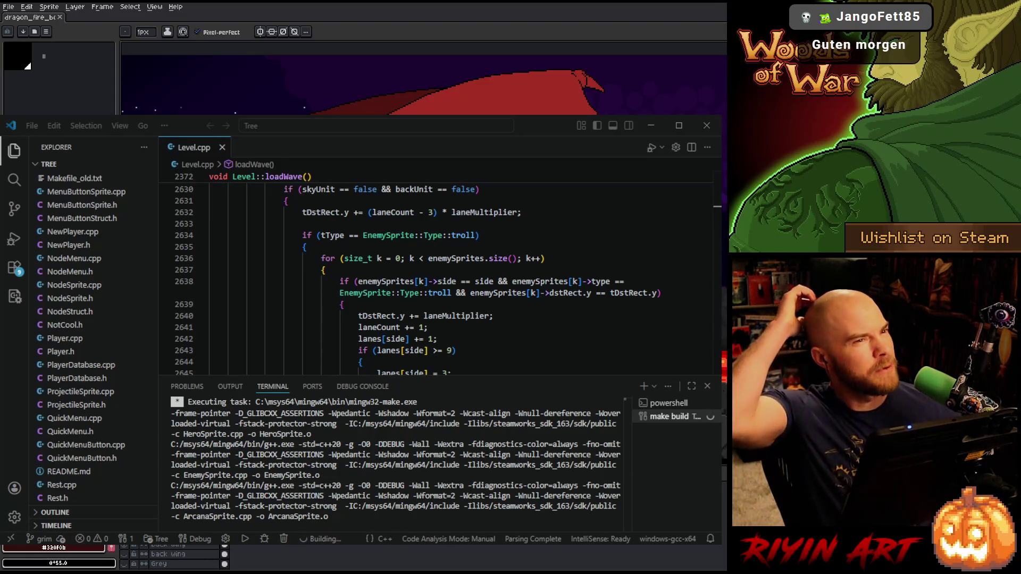
{"action": "scroll", "coordinate": [93, 319], "scroll_direction": "up", "scroll_amount": 1}
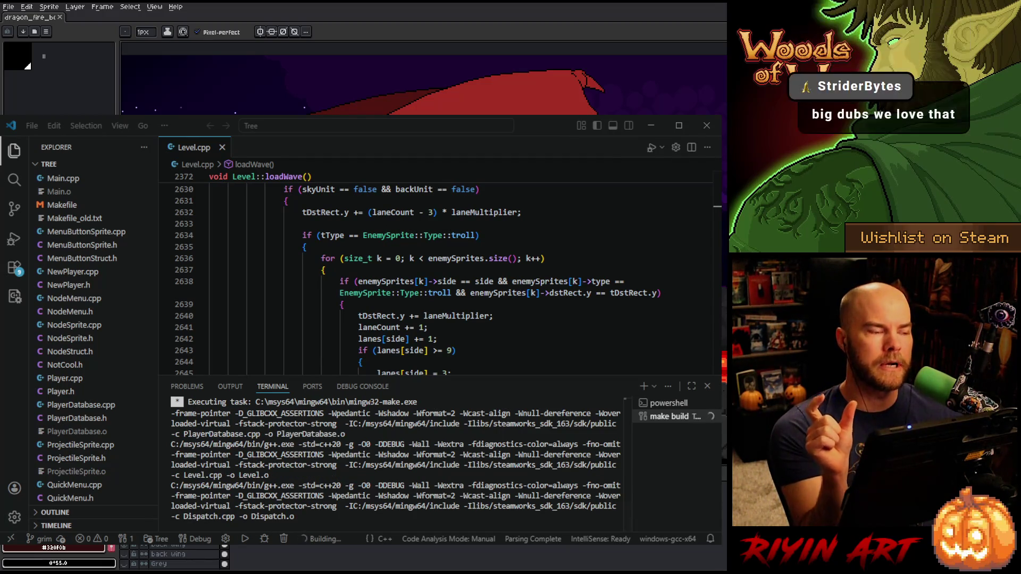
Follow the build past Player.cpp and CardLiteSprite.cpp, then minimize the editor to reveal Aseprite
{"action": "scroll", "coordinate": [93, 340], "scroll_direction": "up", "scroll_amount": 1}
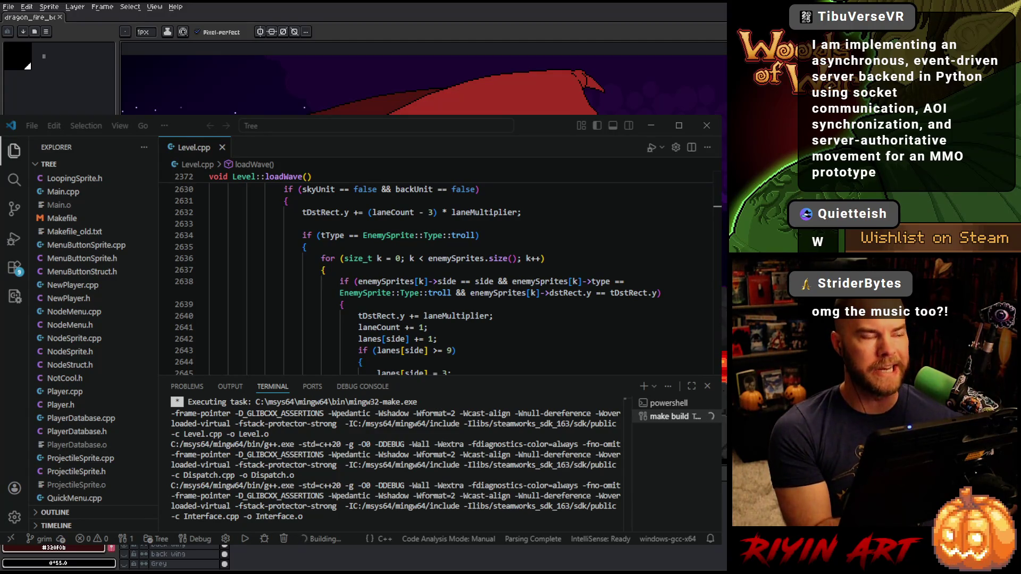
{"action": "scroll", "coordinate": [93, 340], "scroll_direction": "up", "scroll_amount": 1}
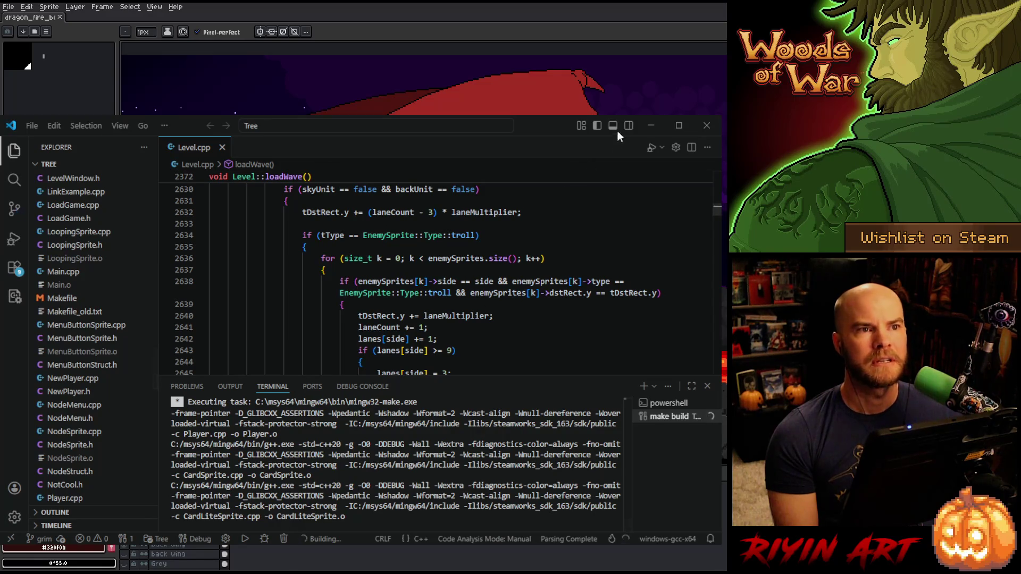
{"action": "left_click", "coordinate": [650, 126]}
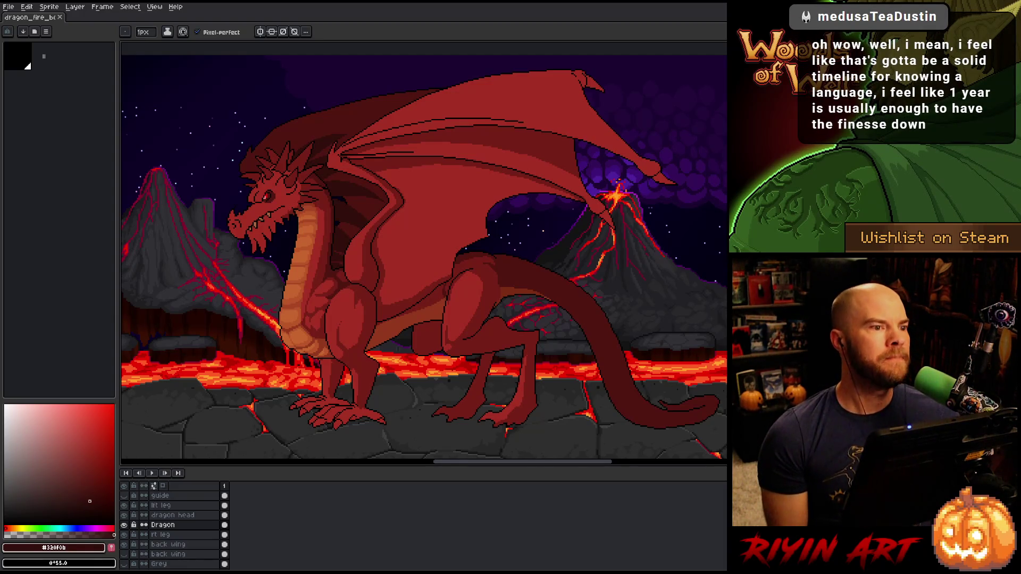
Switch back to Visual Studio Code, where make has finished linking WoodsOfWar.exe
{"action": "key", "text": "alt+Tab"}
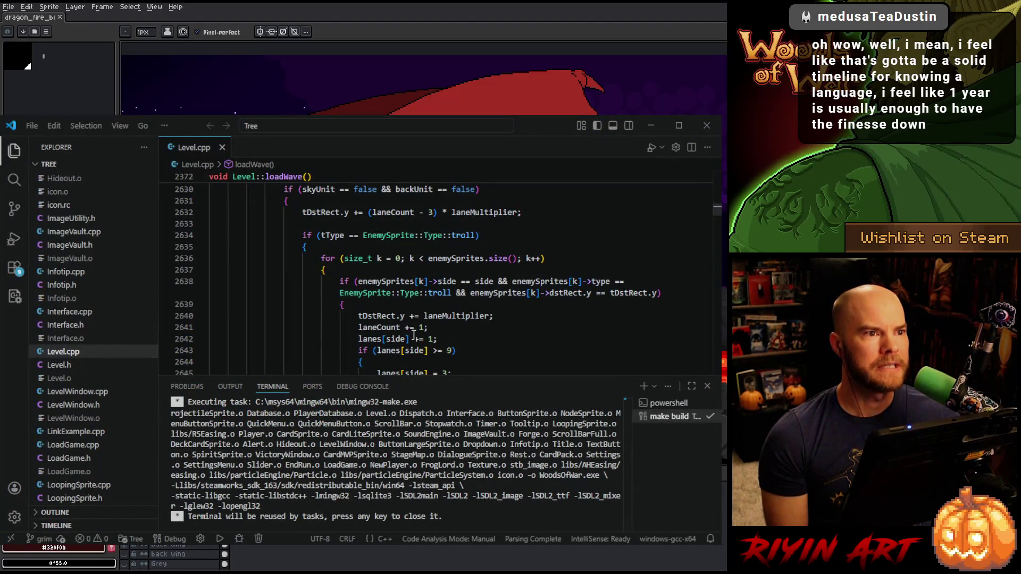
Close the finished build's terminal panel, then close the Level.cpp tab
{"action": "scroll", "coordinate": [414, 335], "scroll_direction": "up", "scroll_amount": 3}
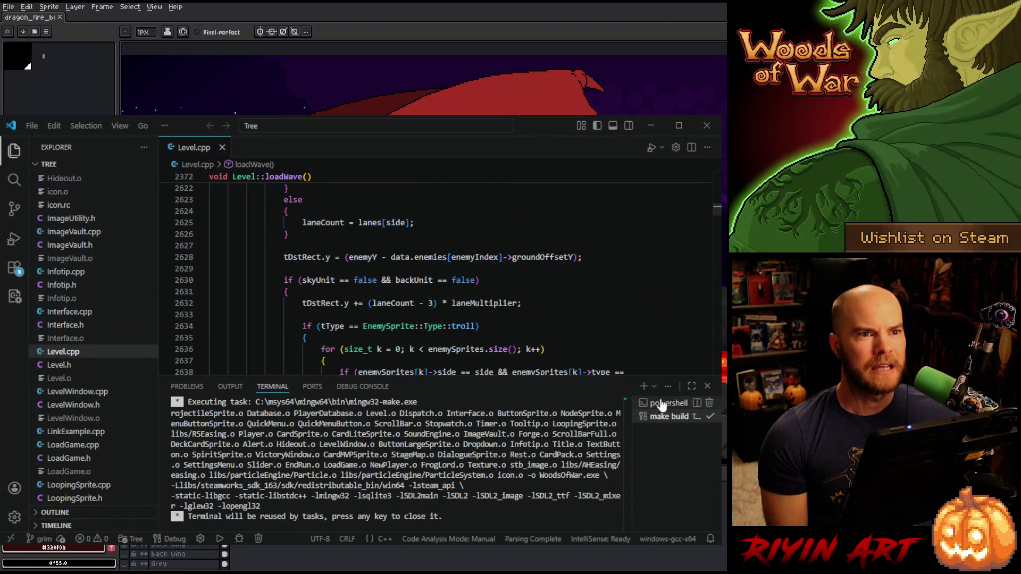
{"action": "left_click", "coordinate": [706, 387]}
{"action": "scroll", "coordinate": [421, 402], "scroll_direction": "up", "scroll_amount": 6}
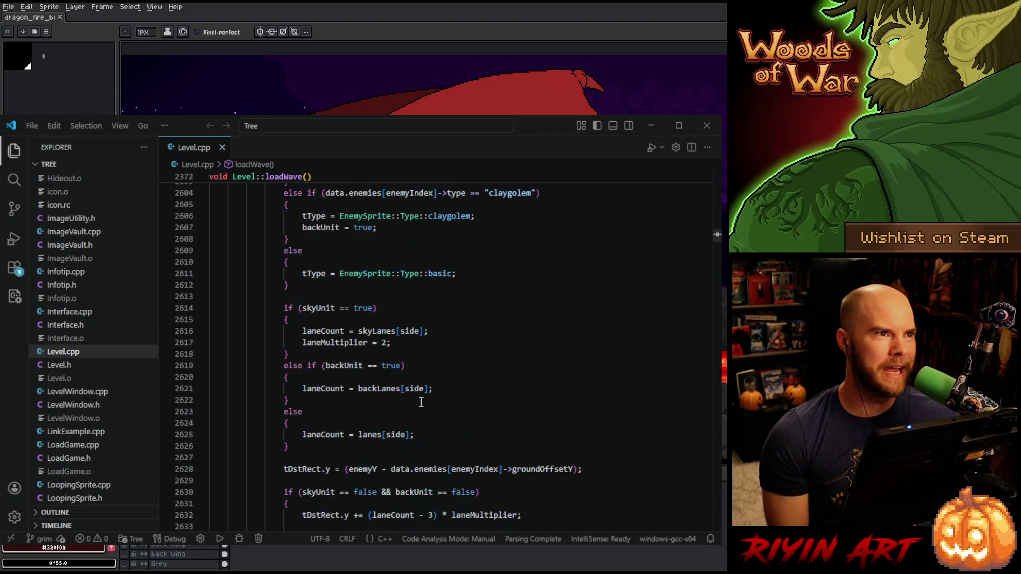
{"action": "scroll", "coordinate": [421, 403], "scroll_direction": "down", "scroll_amount": 10}
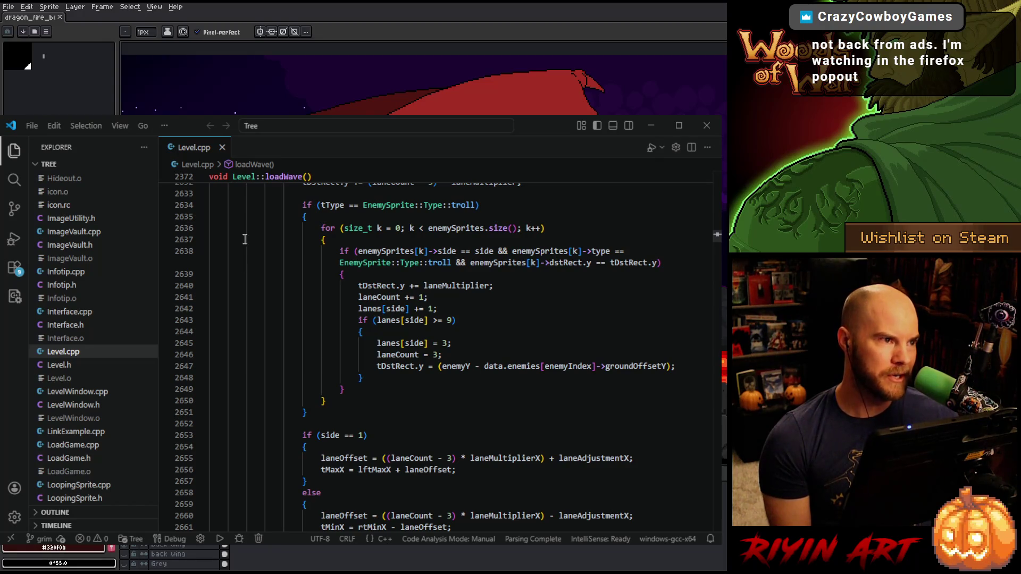
{"action": "left_click", "coordinate": [224, 147]}
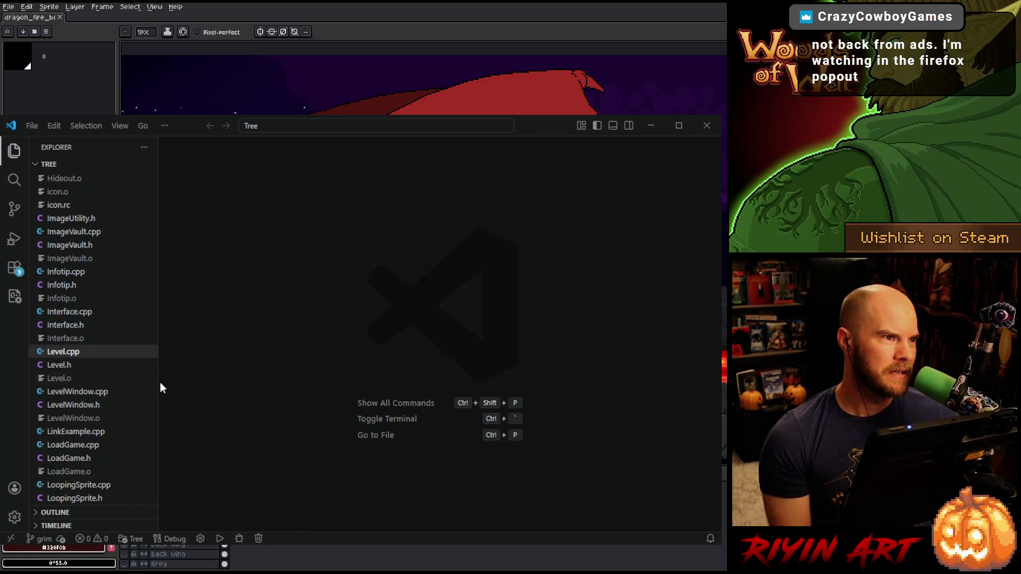
{"action": "scroll", "coordinate": [123, 393], "scroll_direction": "down", "scroll_amount": 1}
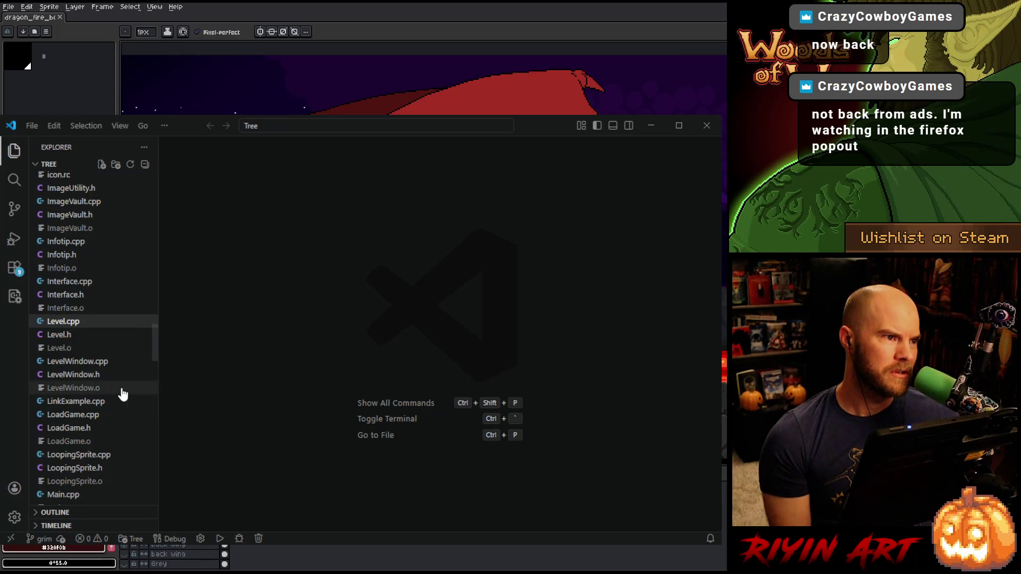
{"action": "scroll", "coordinate": [123, 393], "scroll_direction": "up", "scroll_amount": 3}
{"action": "scroll", "coordinate": [123, 394], "scroll_direction": "up", "scroll_amount": 7}
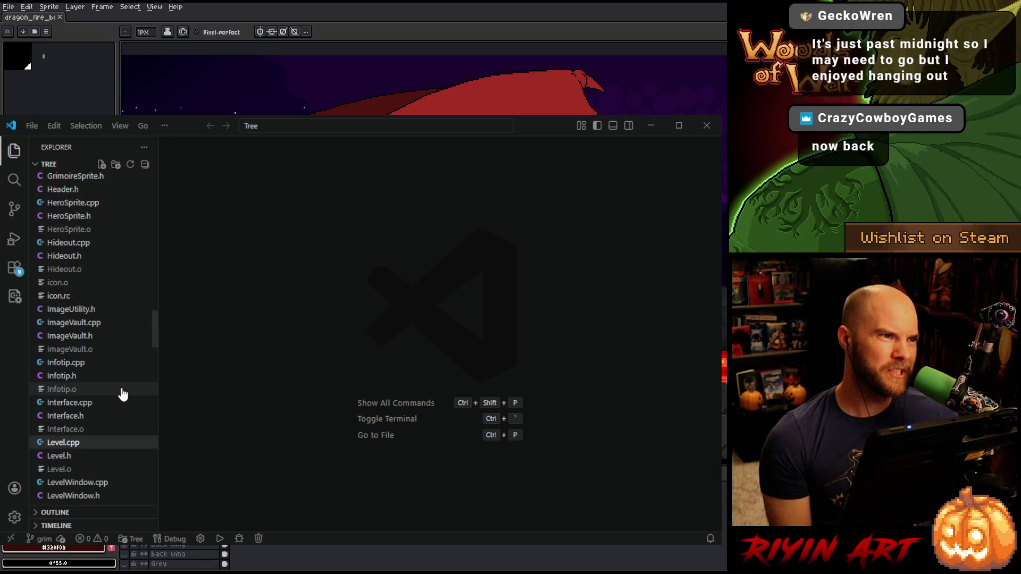
{"action": "scroll", "coordinate": [123, 394], "scroll_direction": "down", "scroll_amount": 5}
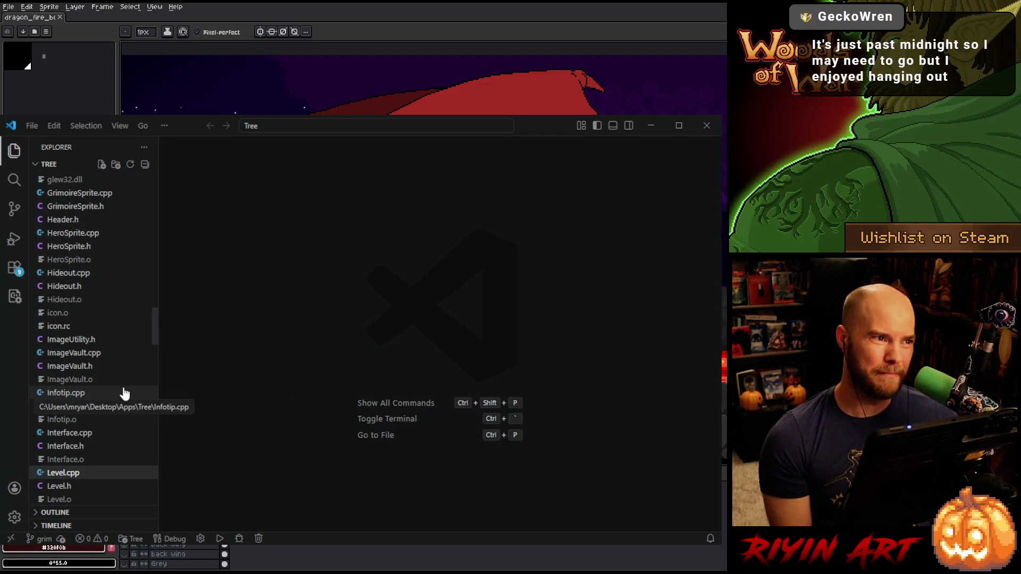
{"action": "scroll", "coordinate": [124, 393], "scroll_direction": "down", "scroll_amount": 3}
{"action": "scroll", "coordinate": [125, 393], "scroll_direction": "down", "scroll_amount": 3}
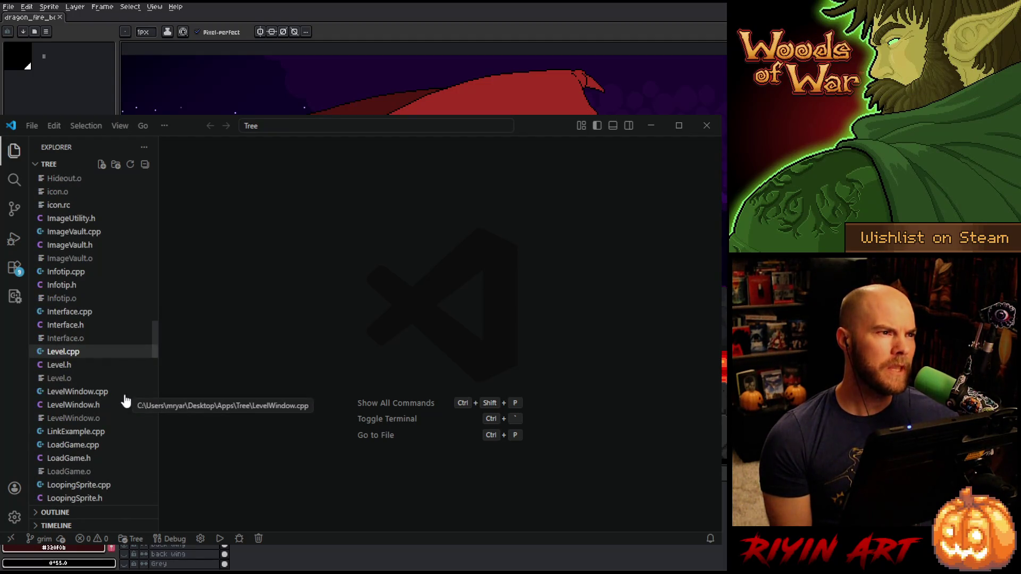
{"action": "scroll", "coordinate": [126, 401], "scroll_direction": "down", "scroll_amount": 2}
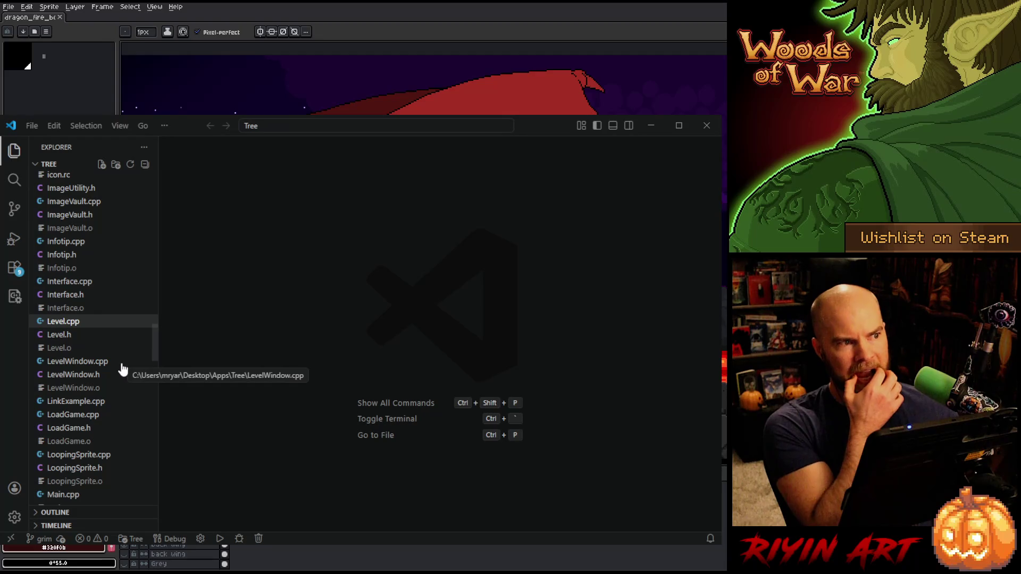
{"action": "scroll", "coordinate": [122, 367], "scroll_direction": "up", "scroll_amount": 10}
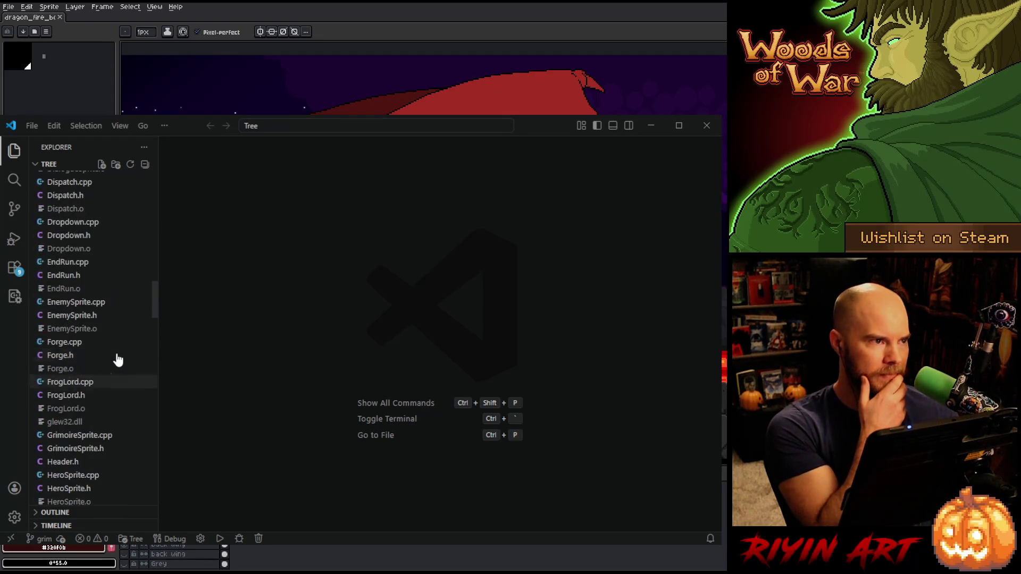
{"action": "scroll", "coordinate": [118, 361], "scroll_direction": "up", "scroll_amount": 10}
{"action": "scroll", "coordinate": [118, 372], "scroll_direction": "up", "scroll_amount": 5}
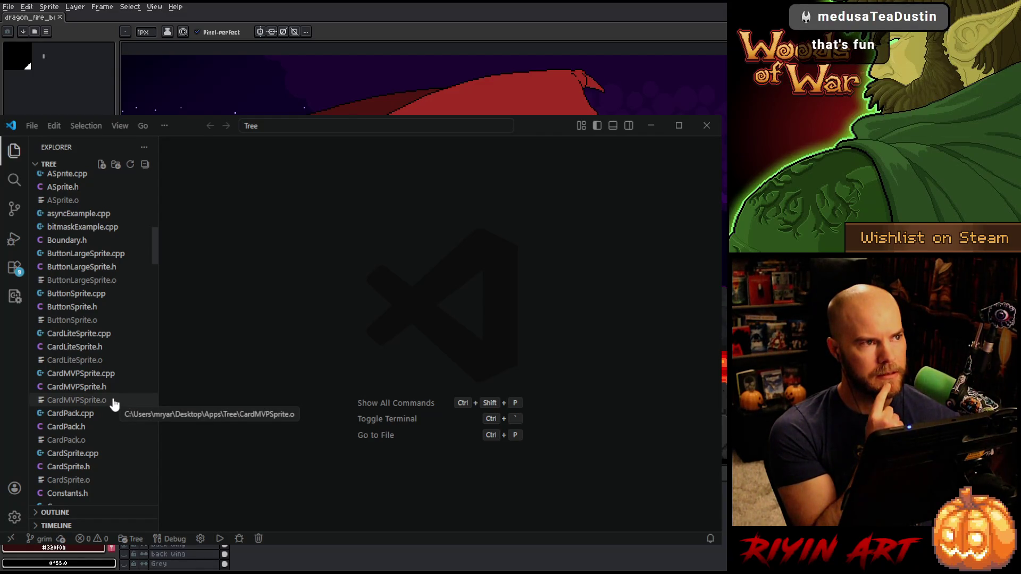
{"action": "scroll", "coordinate": [114, 404], "scroll_direction": "down", "scroll_amount": 1}
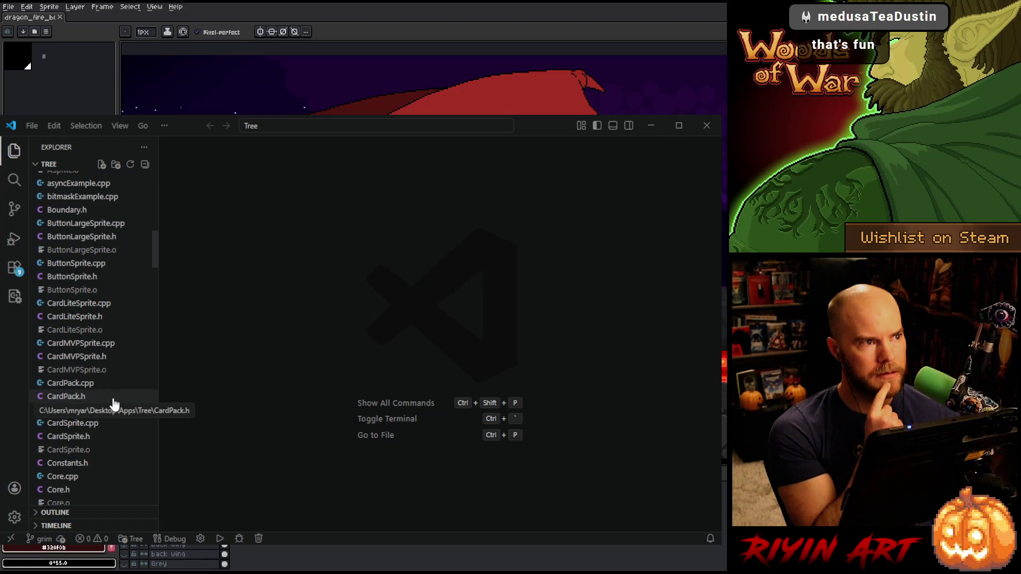
{"action": "scroll", "coordinate": [114, 404], "scroll_direction": "down", "scroll_amount": 1}
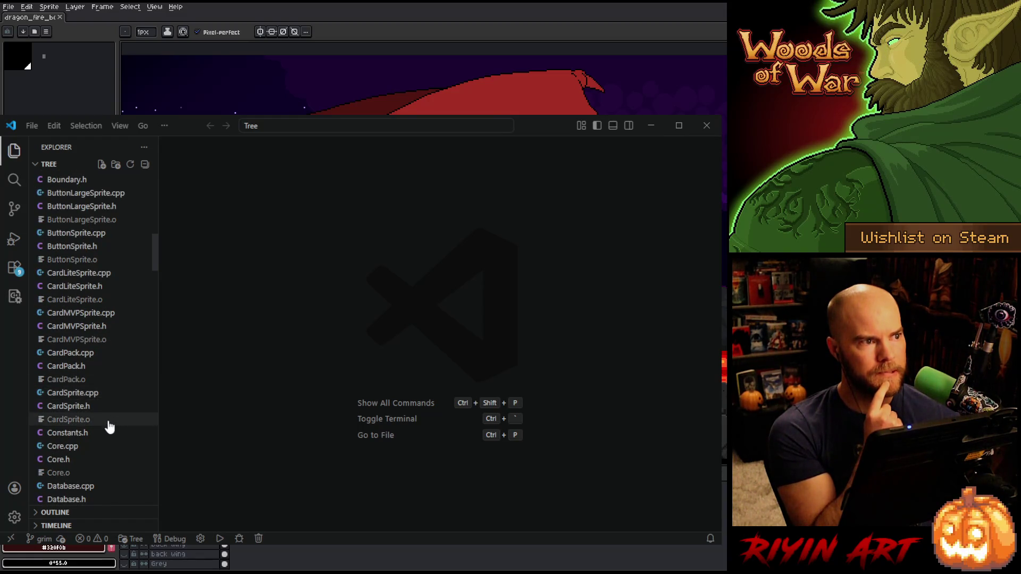
{"action": "left_click", "coordinate": [102, 453]}
Open Core.cpp and search it for 'fragment'
{"action": "left_click", "coordinate": [500, 375]}
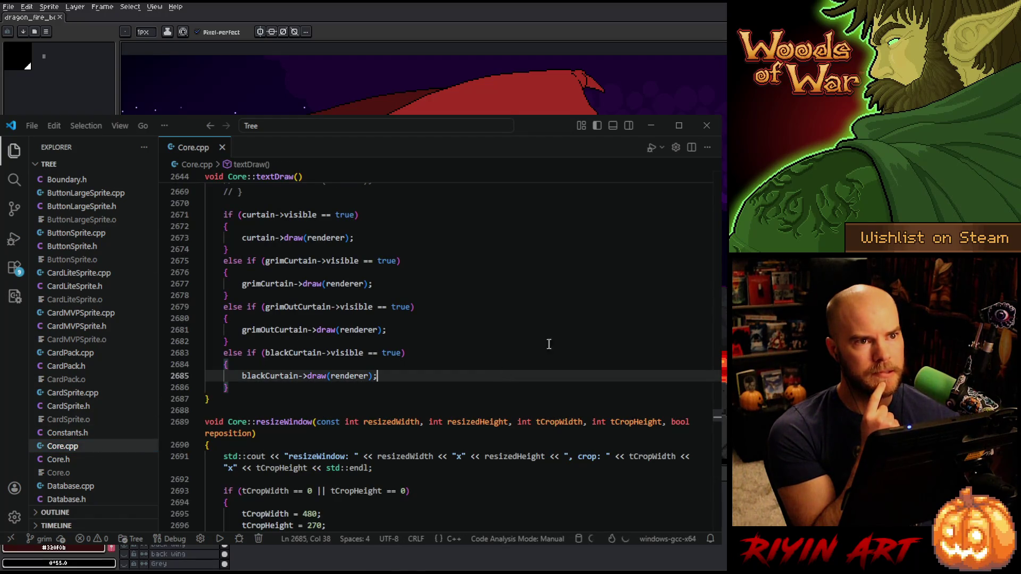
{"action": "key", "text": "ctrl+f"}
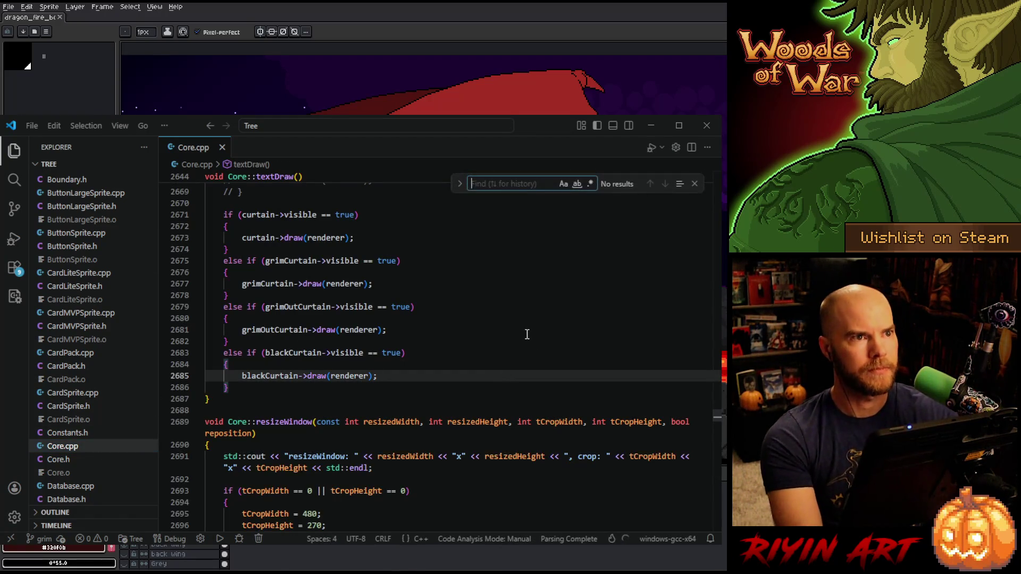
{"action": "type", "text": "fragmentsh"}
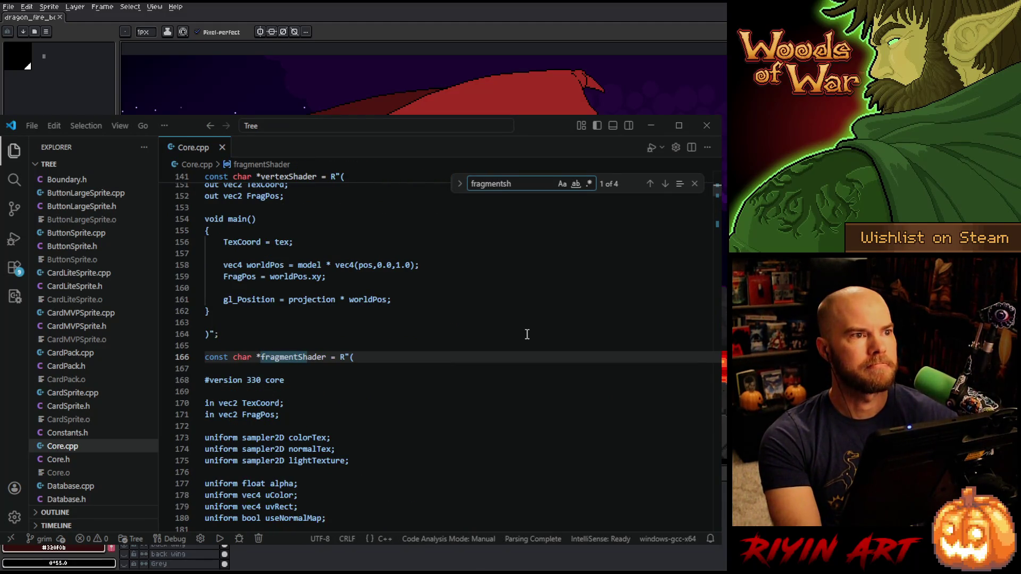
Scroll to the fragment shader's Normal Map section and look over the light sampling lines
{"action": "scroll", "coordinate": [526, 334], "scroll_direction": "down", "scroll_amount": 6}
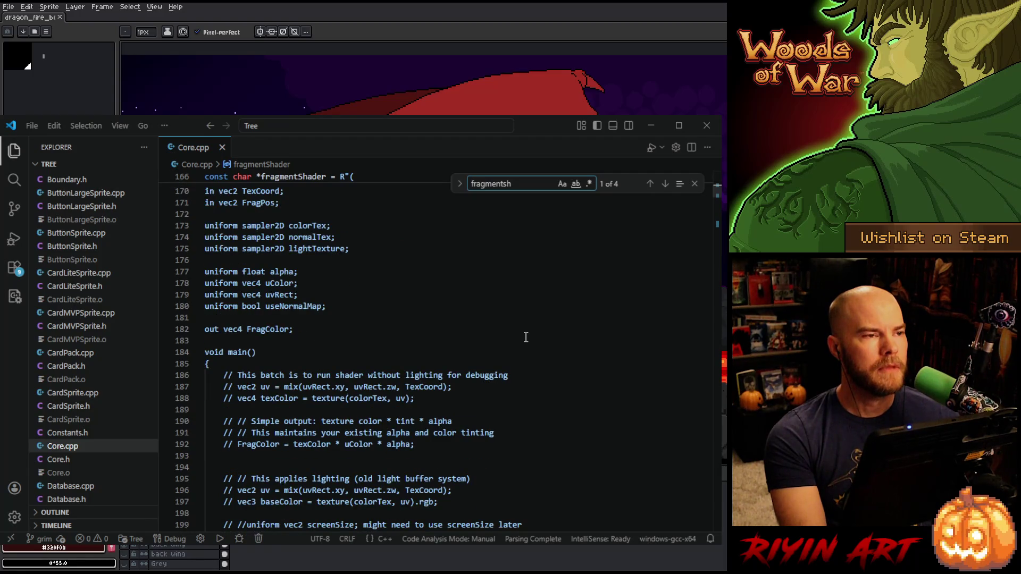
{"action": "scroll", "coordinate": [525, 337], "scroll_direction": "down", "scroll_amount": 15}
{"action": "scroll", "coordinate": [526, 337], "scroll_direction": "up", "scroll_amount": 3}
{"action": "scroll", "coordinate": [516, 335], "scroll_direction": "down", "scroll_amount": 2}
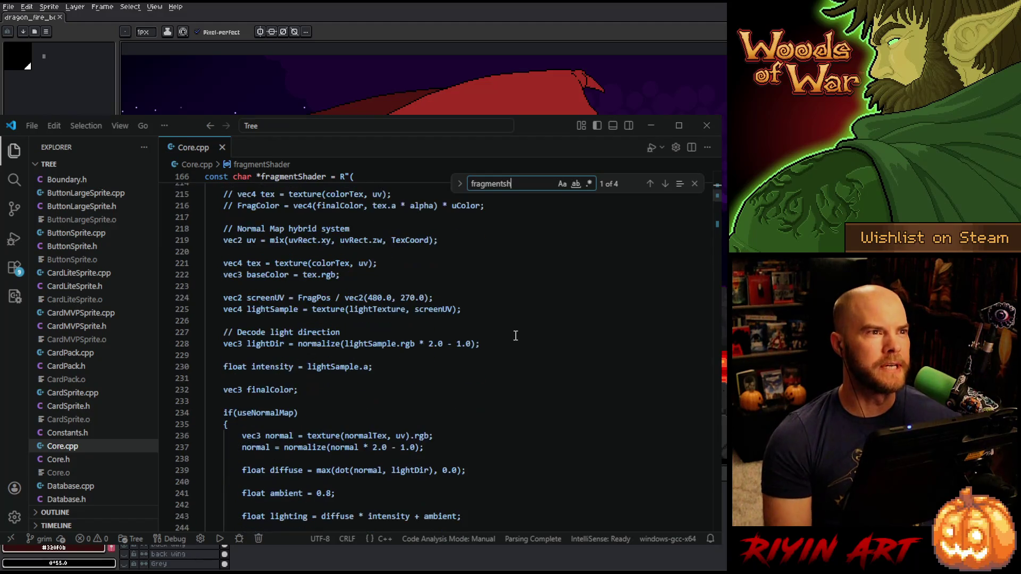
{"action": "left_click", "coordinate": [238, 229]}
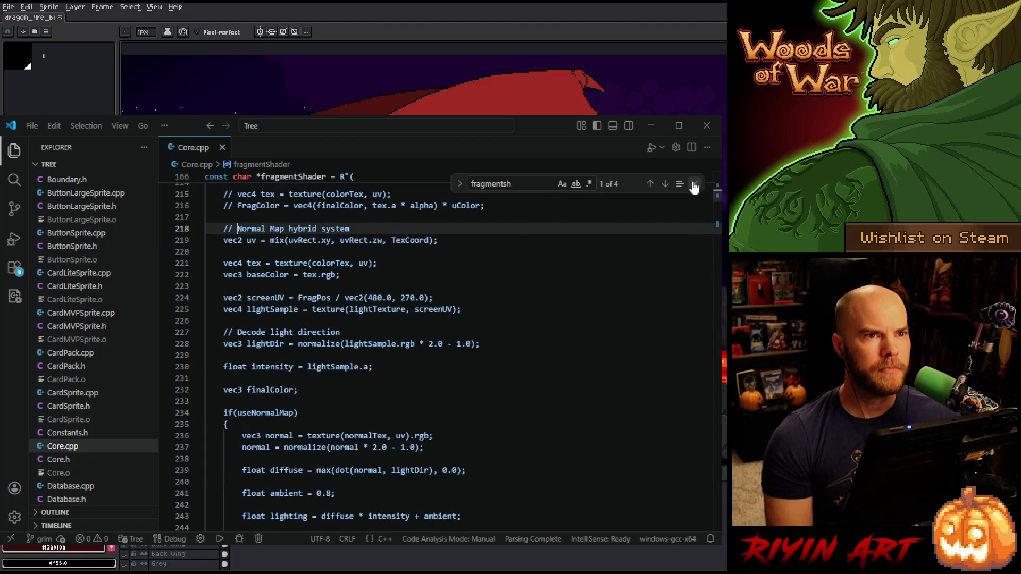
{"action": "scroll", "coordinate": [249, 296], "scroll_direction": "down", "scroll_amount": 1}
{"action": "left_click_drag", "start_coordinate": [214, 262], "coordinate": [367, 287]}
{"action": "left_click", "coordinate": [461, 288]}
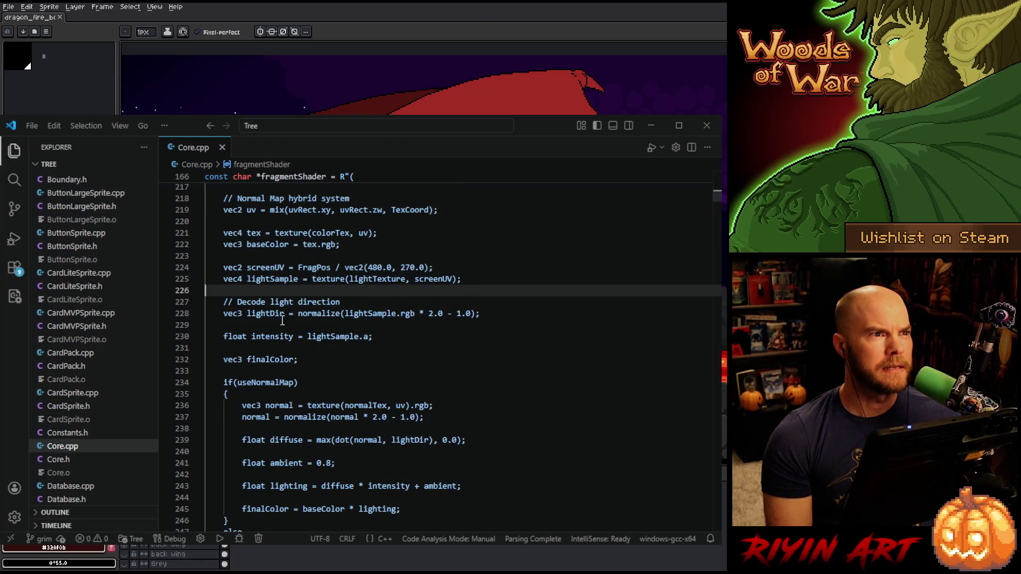
{"action": "left_click", "coordinate": [435, 359]}
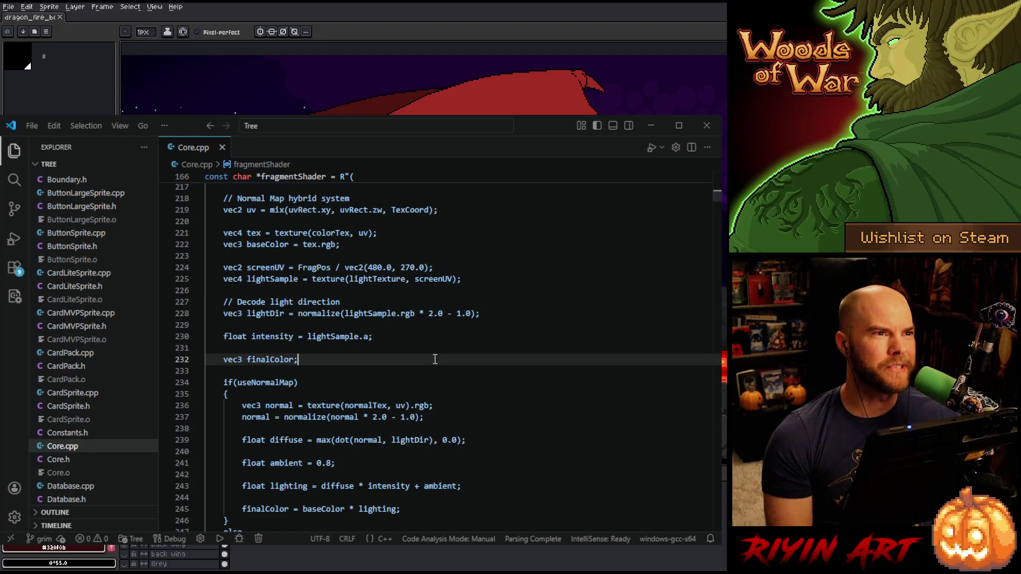
Select the useNormalMap if/else lighting block, then place the caret on line 240
{"action": "scroll", "coordinate": [306, 276], "scroll_direction": "down", "scroll_amount": 1}
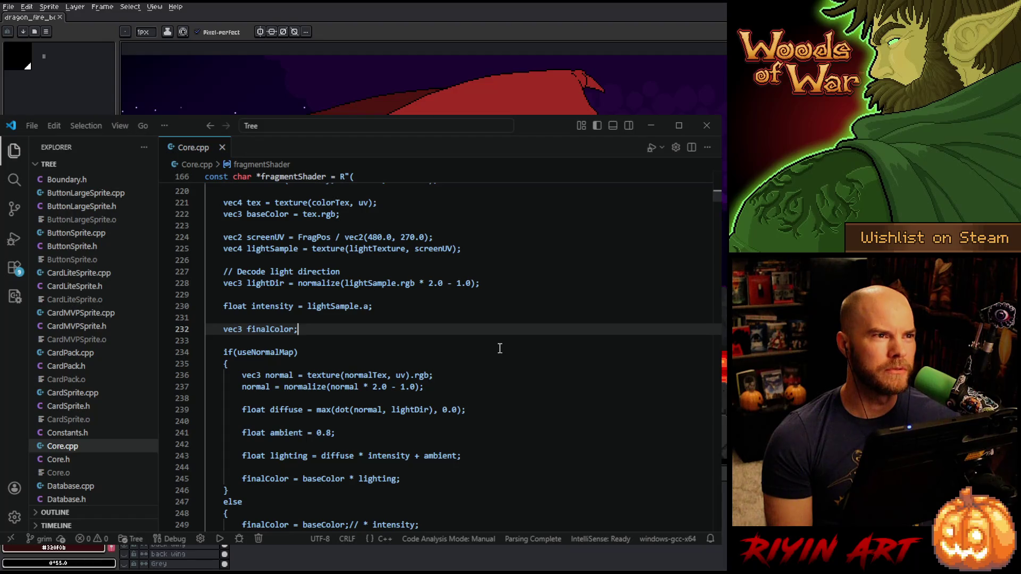
{"action": "scroll", "coordinate": [499, 348], "scroll_direction": "down", "scroll_amount": 1}
{"action": "scroll", "coordinate": [500, 348], "scroll_direction": "down", "scroll_amount": 1}
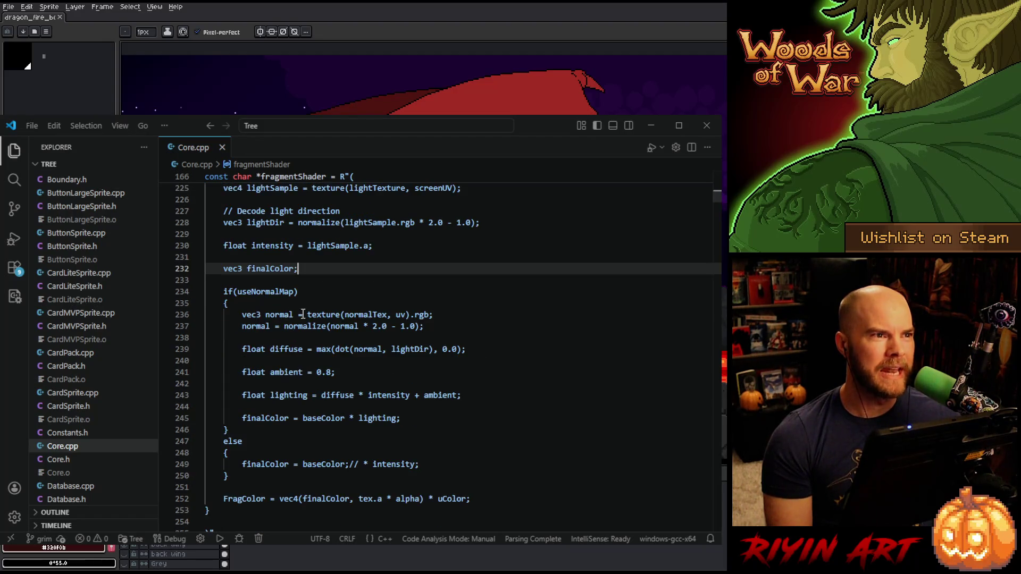
{"action": "mouse_move", "coordinate": [224, 292]}
{"action": "left_mouse_down"}
{"action": "mouse_move", "coordinate": [250, 426]}
{"action": "mouse_move", "coordinate": [294, 486]}
{"action": "left_mouse_up"}
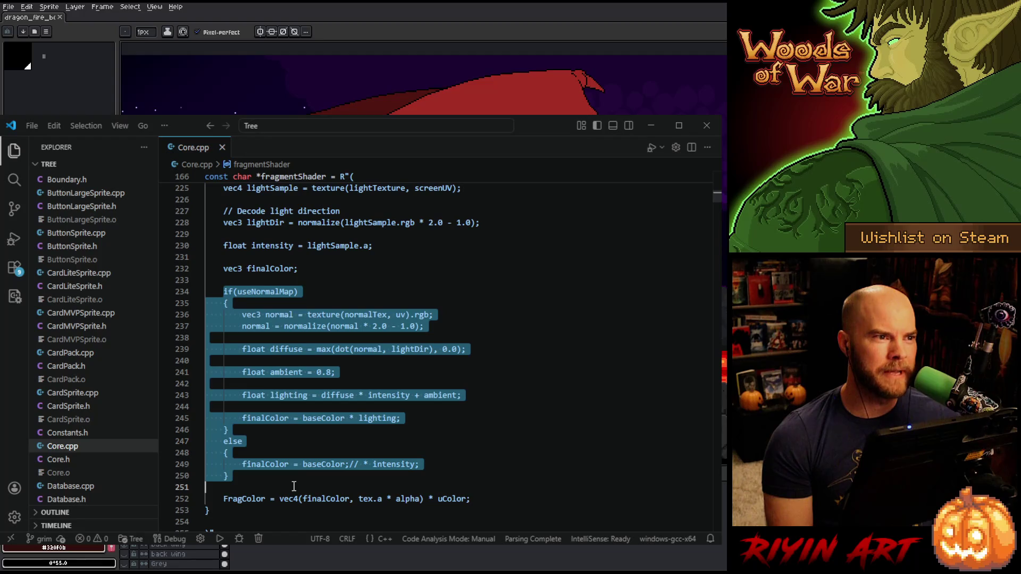
{"action": "left_click", "coordinate": [286, 478]}
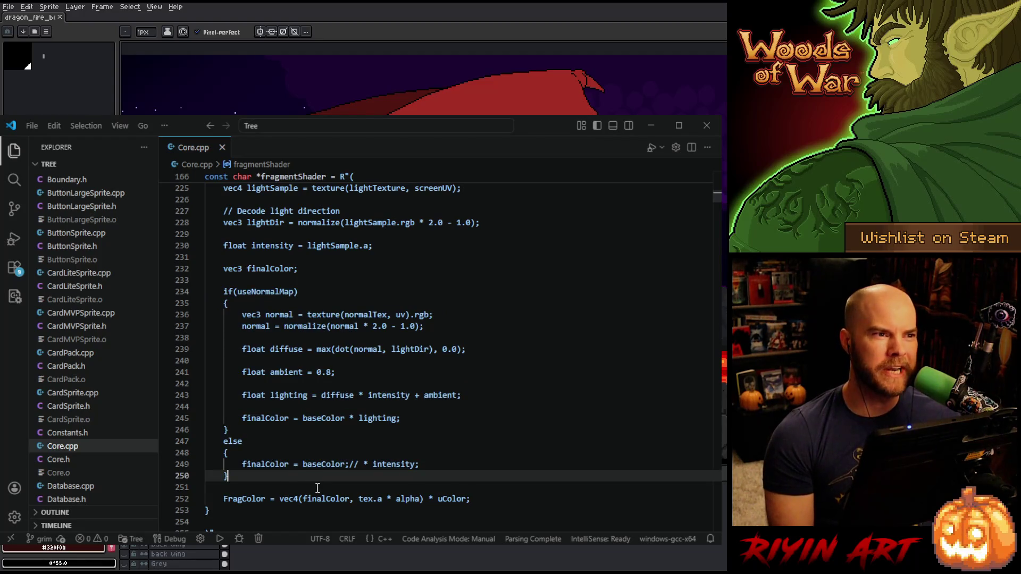
{"action": "left_click_drag", "start_coordinate": [226, 287], "coordinate": [271, 463]}
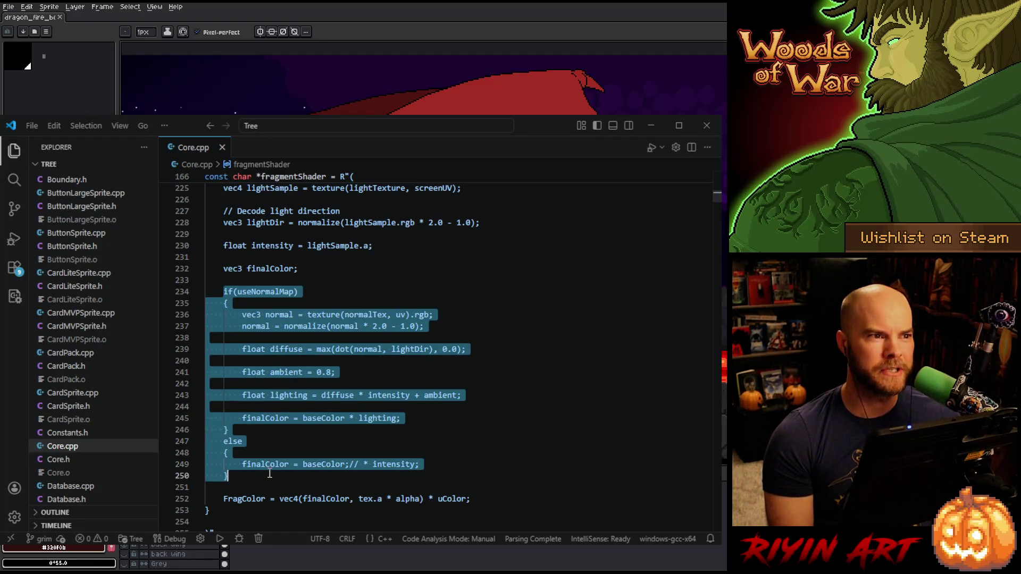
{"action": "left_click", "coordinate": [270, 473]}
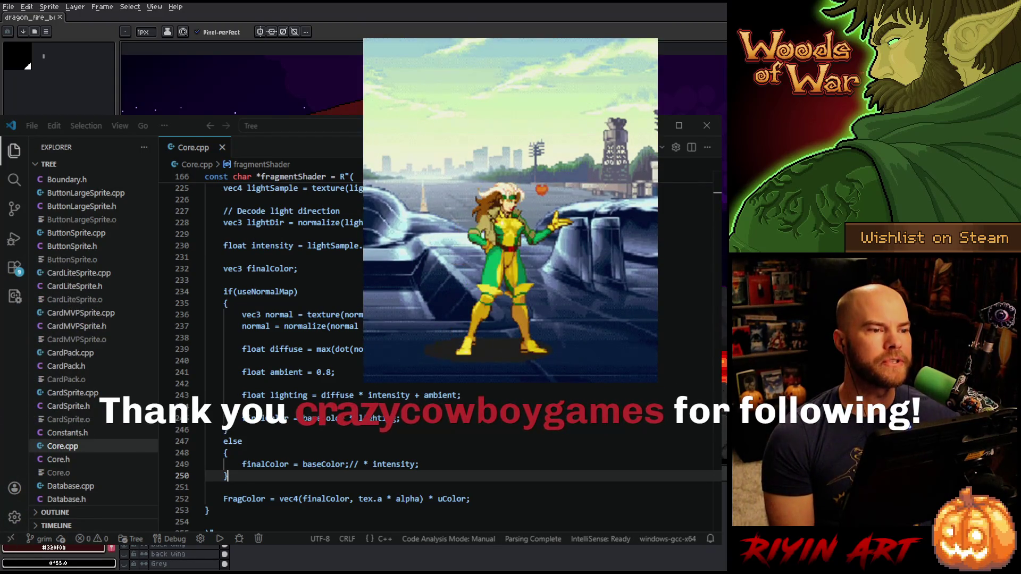
{"action": "left_click", "coordinate": [206, 360]}
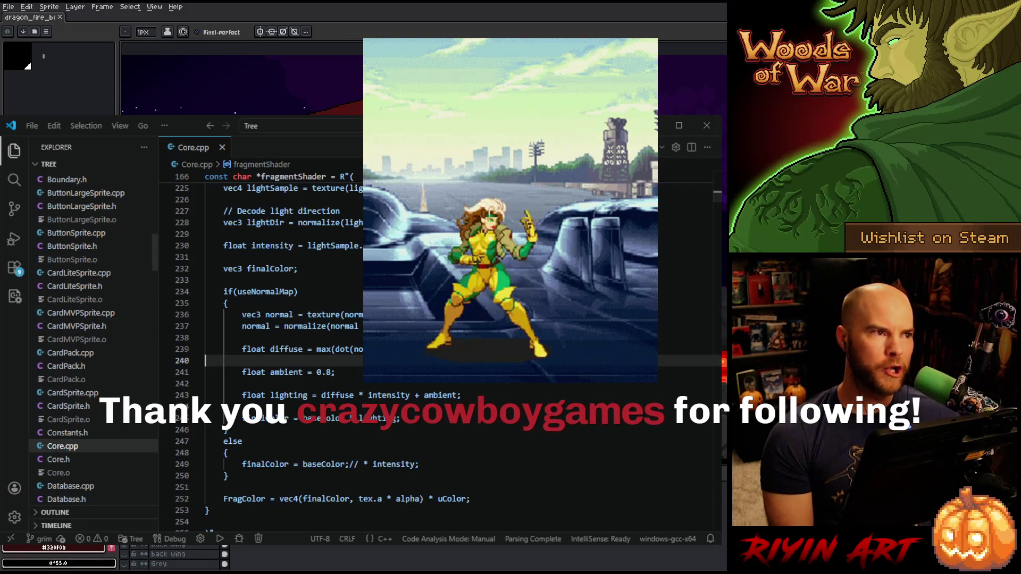
Launch the Woods of War game with Start Debugging from the Run and Debug view
{"action": "left_click", "coordinate": [15, 239]}
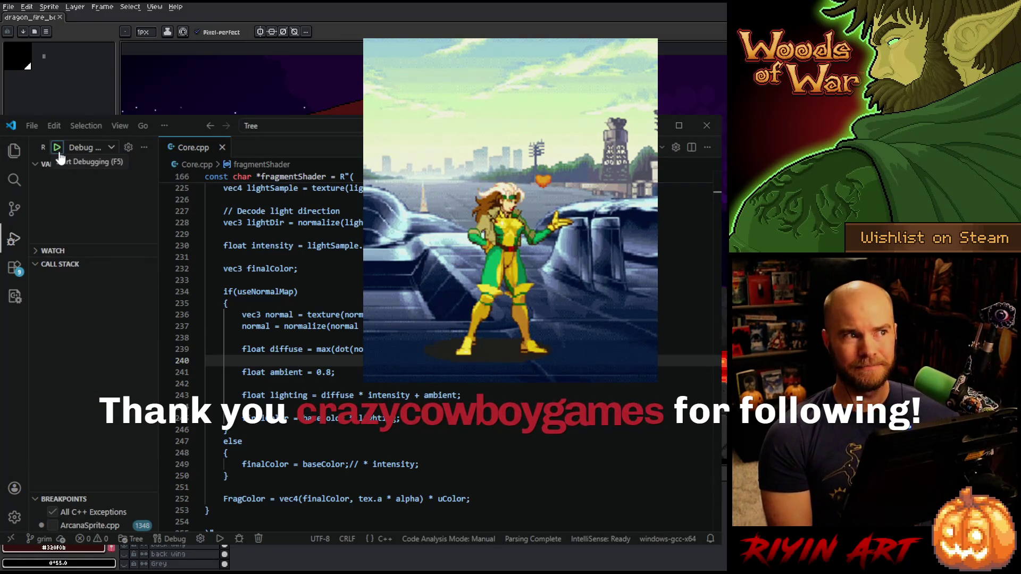
{"action": "left_click", "coordinate": [58, 151]}
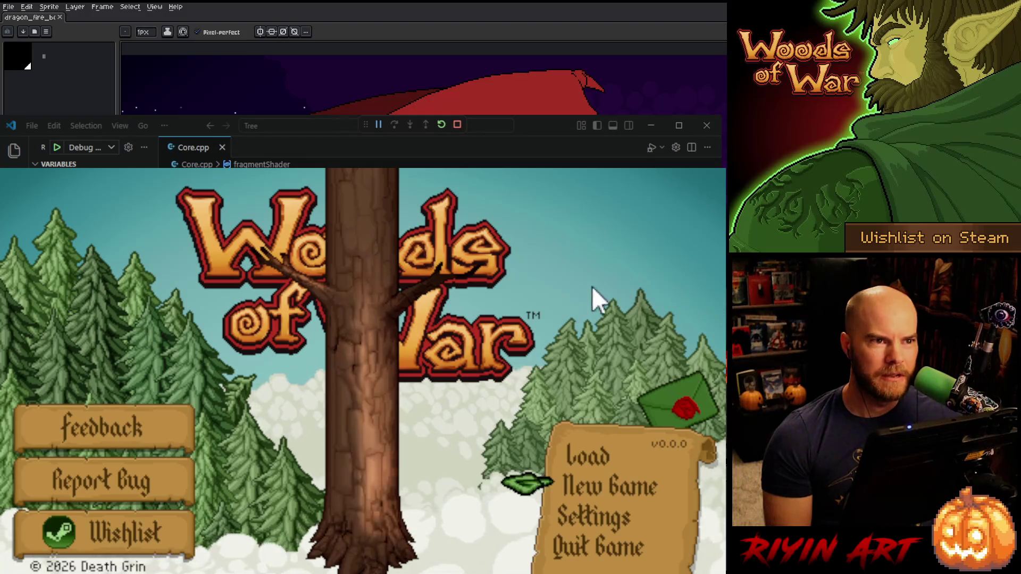
Leave the running game and close Visual Studio Code to get back to Aseprite
{"action": "key", "text": "alt+Tab"}
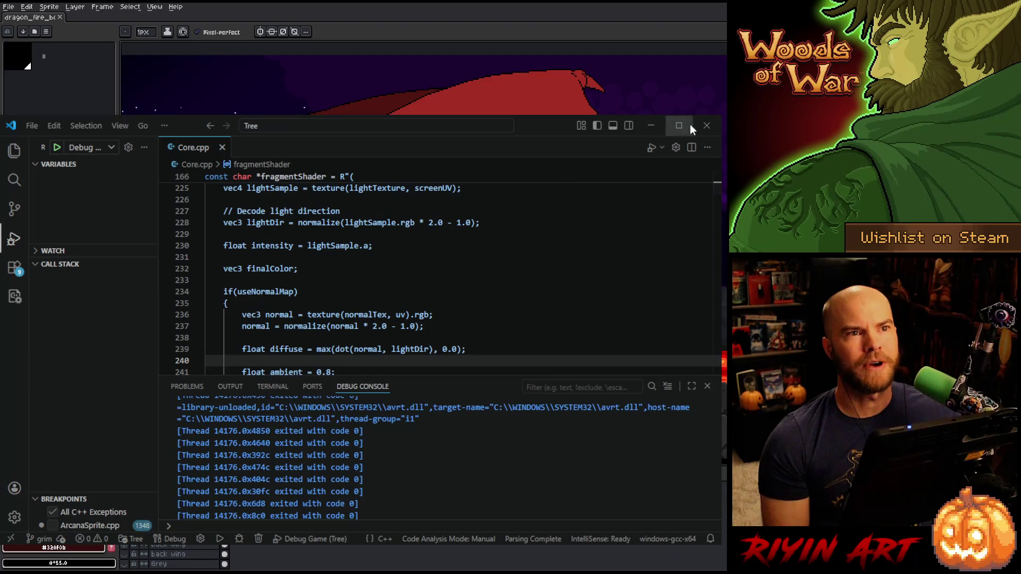
{"action": "left_click", "coordinate": [706, 128]}
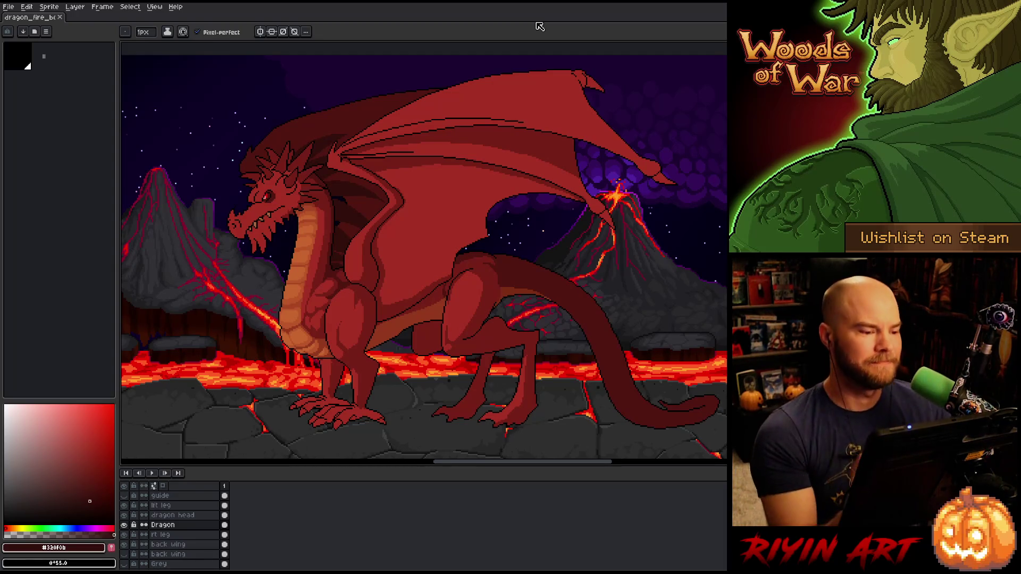
Zoom and pan onto the dragon's neck and chest, then eyedrop the black outline colour
{"action": "left_click_drag", "start_coordinate": [403, 378], "coordinate": [388, 368]}
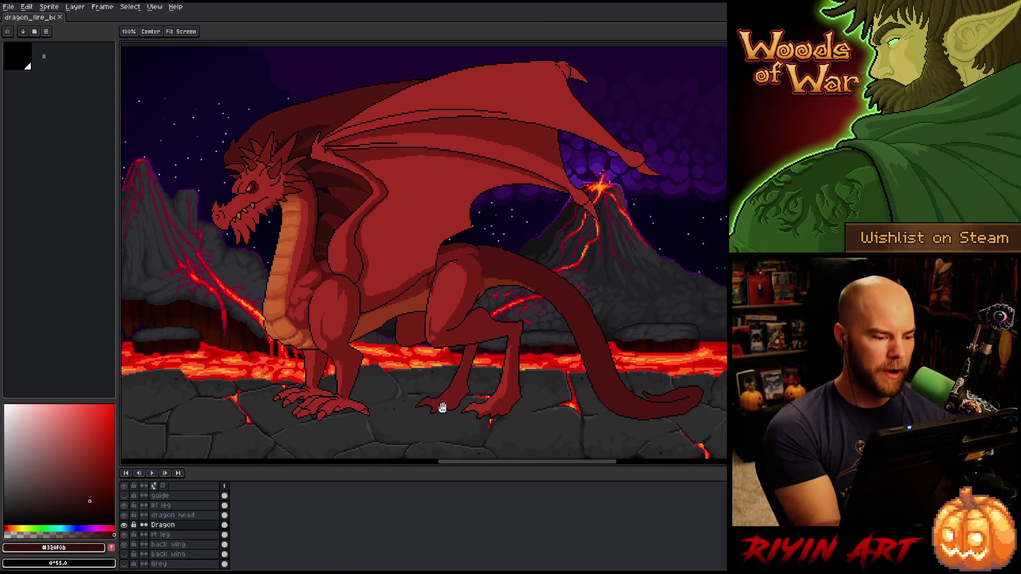
{"action": "left_click_drag", "start_coordinate": [372, 317], "coordinate": [375, 325]}
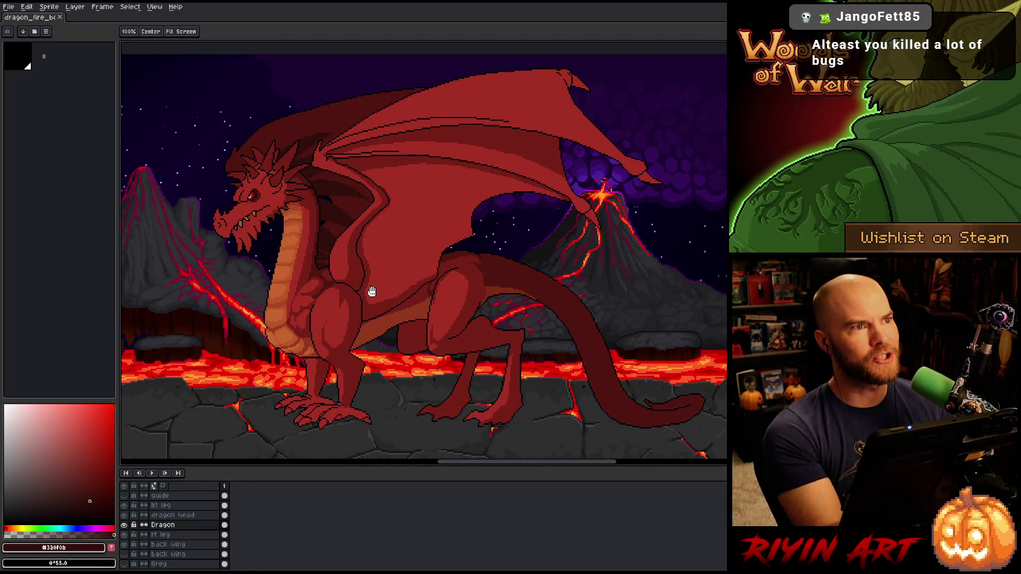
{"action": "key", "text": "space"}
{"action": "scroll", "coordinate": [254, 296], "scroll_direction": "up", "scroll_amount": 2}
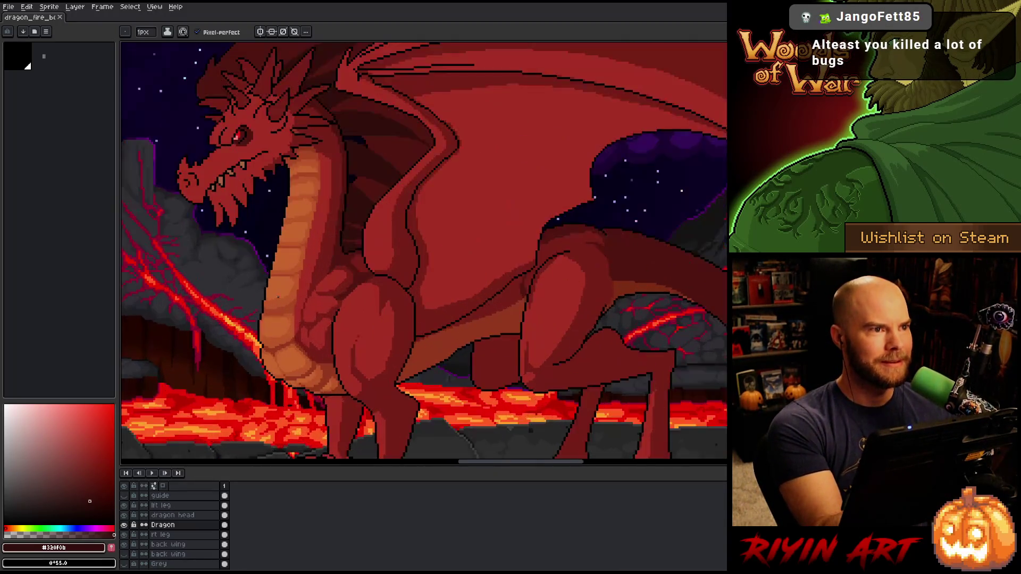
{"action": "scroll", "coordinate": [287, 309], "scroll_direction": "up", "scroll_amount": 2}
{"action": "scroll", "coordinate": [314, 319], "scroll_direction": "down", "scroll_amount": 2}
{"action": "scroll", "coordinate": [325, 323], "scroll_direction": "up", "scroll_amount": 3}
{"action": "scroll", "coordinate": [324, 323], "scroll_direction": "down", "scroll_amount": 3}
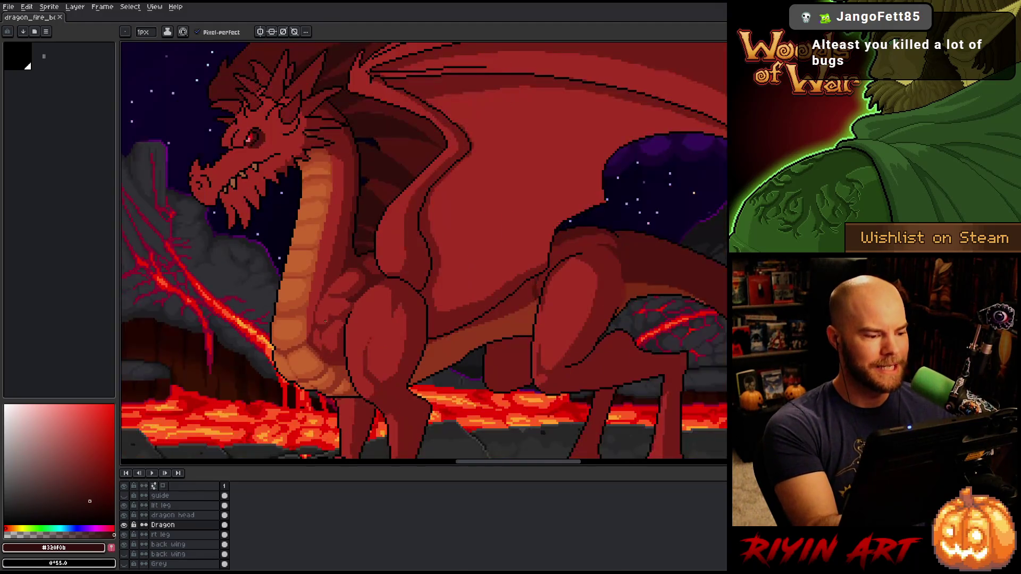
{"action": "scroll", "coordinate": [340, 328], "scroll_direction": "up", "scroll_amount": 3}
{"action": "key", "text": "space"}
{"action": "left_click_drag", "start_coordinate": [348, 332], "coordinate": [391, 311]}
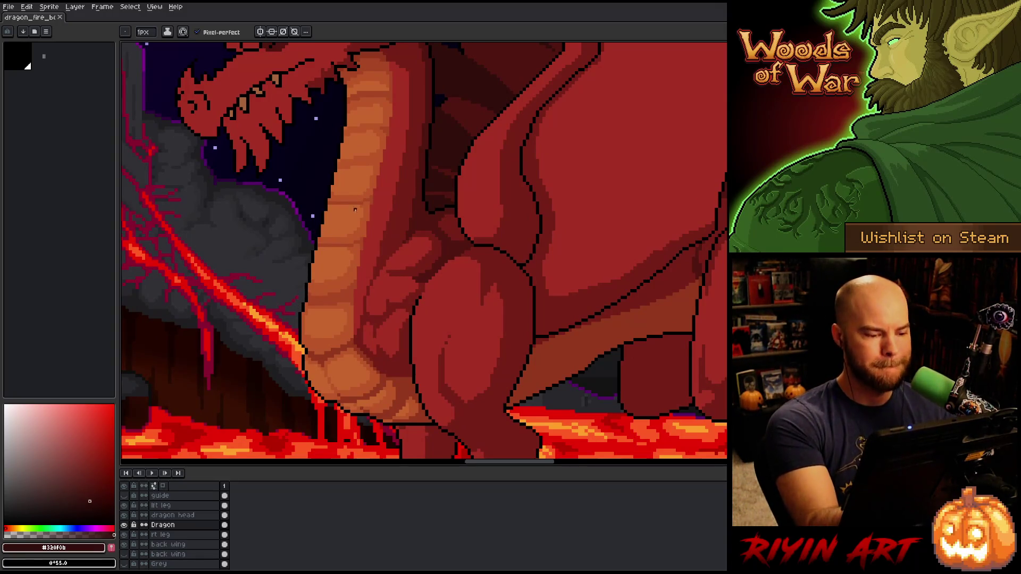
{"action": "scroll", "coordinate": [307, 290], "scroll_direction": "down", "scroll_amount": 3}
{"action": "scroll", "coordinate": [307, 295], "scroll_direction": "up", "scroll_amount": 3}
{"action": "left_click", "coordinate": [307, 298], "text": "alt"}
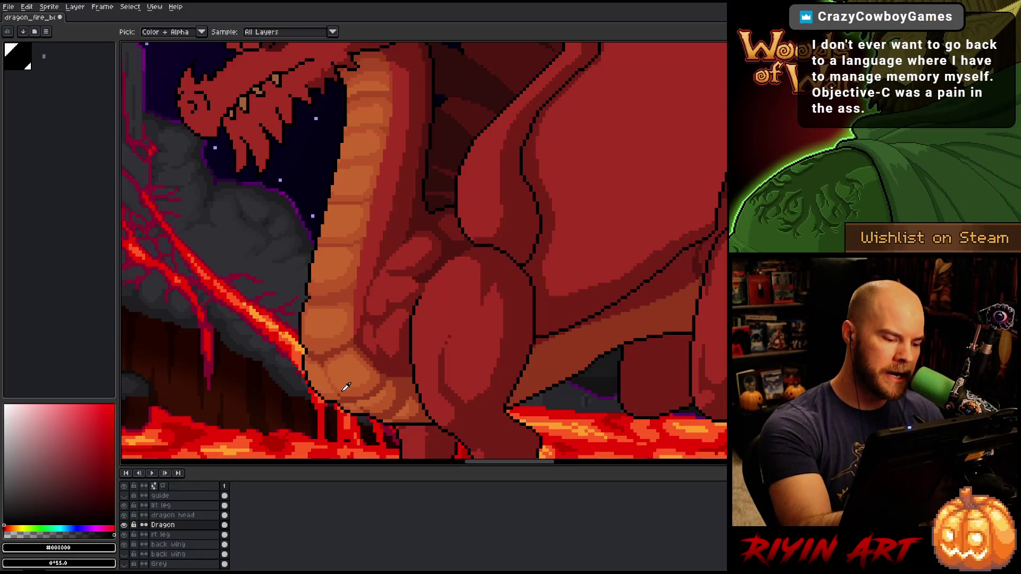
Sample the belly oranges and neck reds #501612, #a52f24 and #761f18, then save
{"action": "left_click", "coordinate": [303, 310], "text": "alt"}
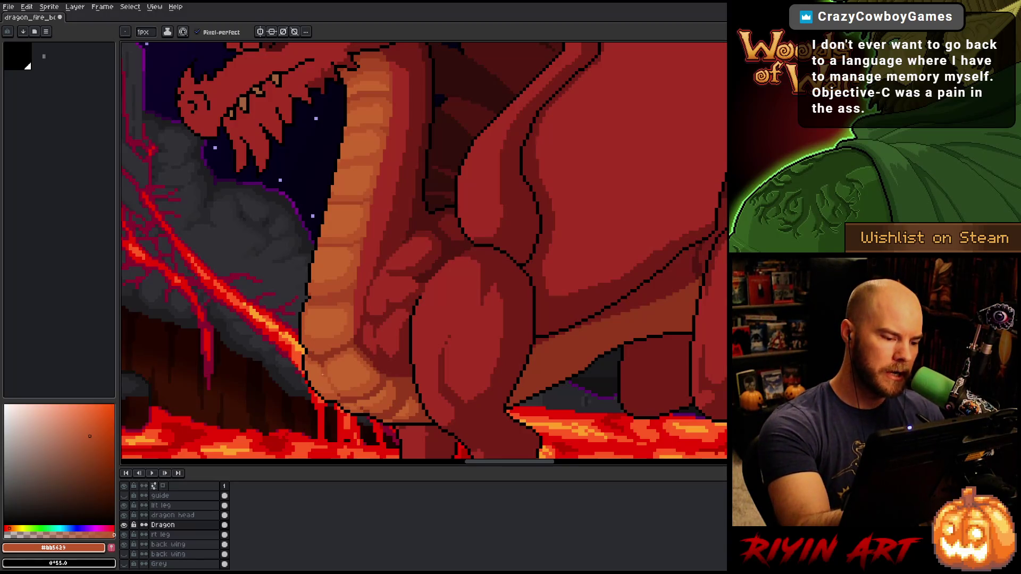
{"action": "left_click", "coordinate": [334, 382], "text": "alt"}
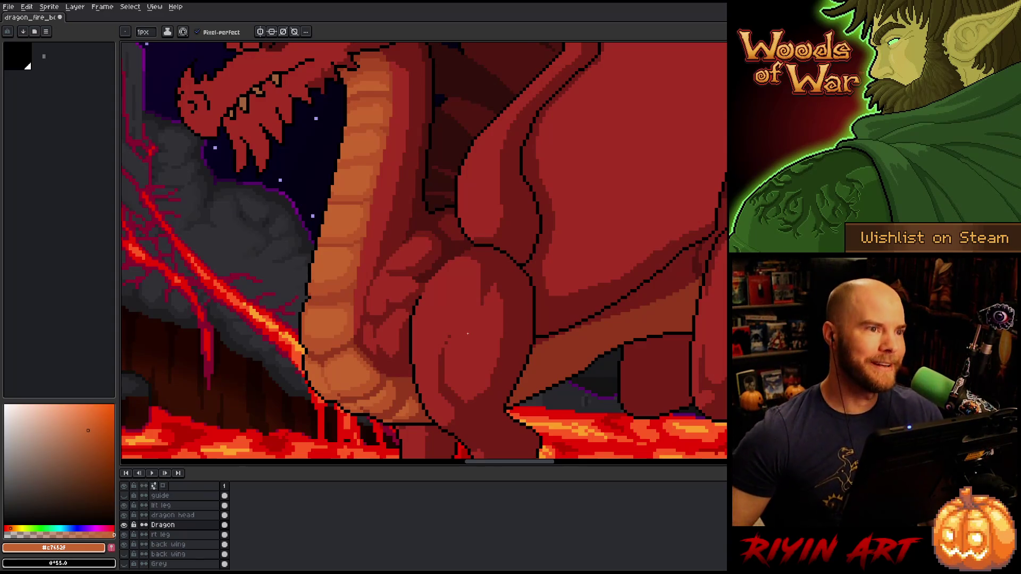
{"action": "key", "text": "h"}
{"action": "left_click_drag", "start_coordinate": [393, 347], "coordinate": [392, 379]}
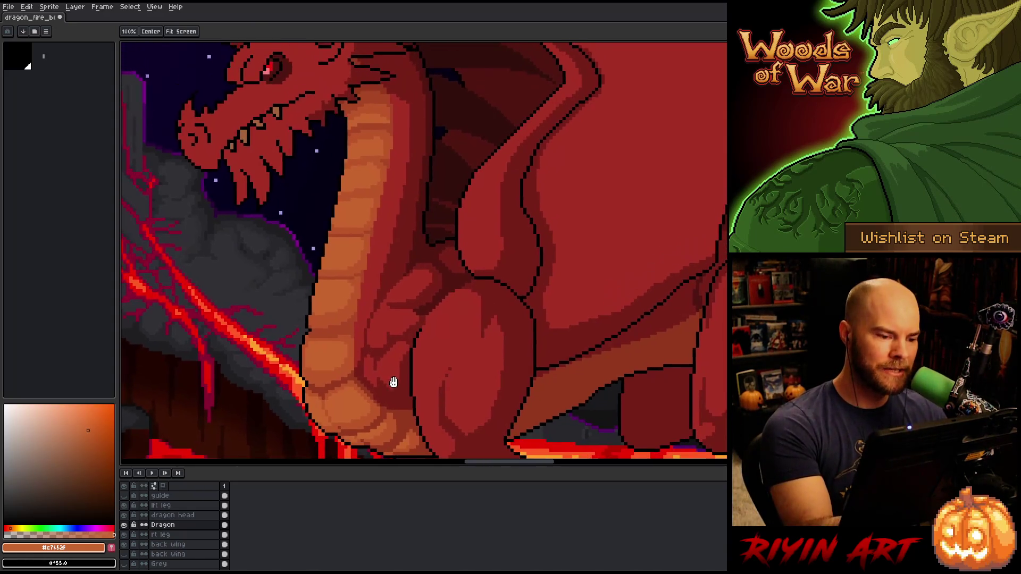
{"action": "key", "text": "b"}
{"action": "left_click", "coordinate": [431, 300], "text": "alt"}
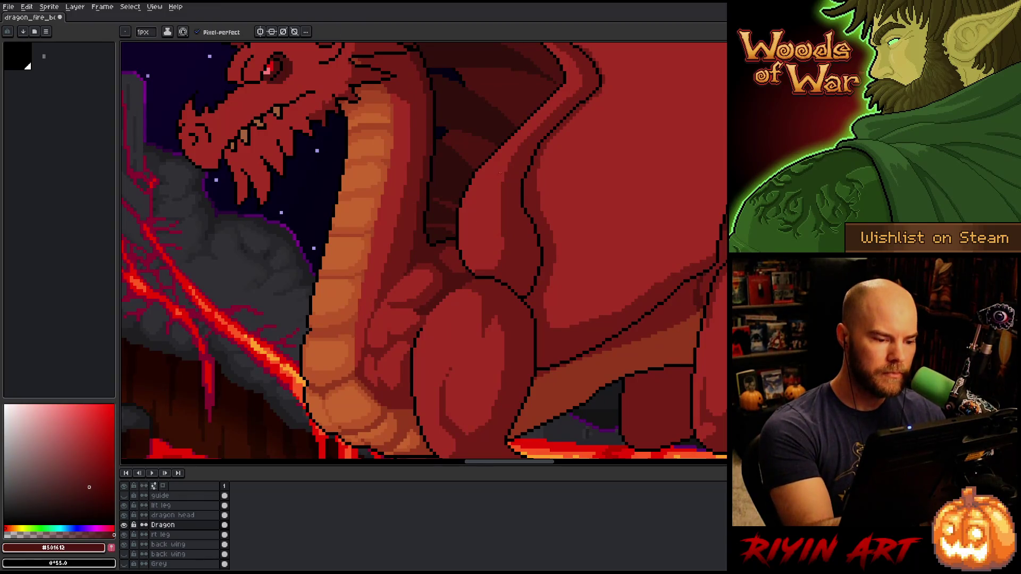
{"action": "scroll", "coordinate": [517, 160], "scroll_direction": "down", "scroll_amount": 2}
{"action": "scroll", "coordinate": [432, 317], "scroll_direction": "up", "scroll_amount": 2}
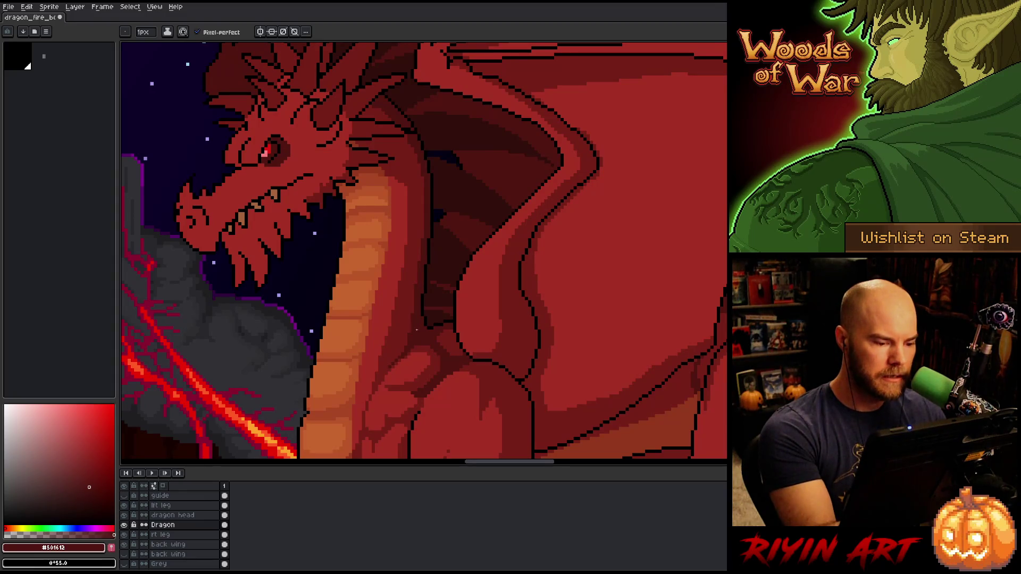
{"action": "left_click_drag", "start_coordinate": [413, 357], "coordinate": [448, 303]}
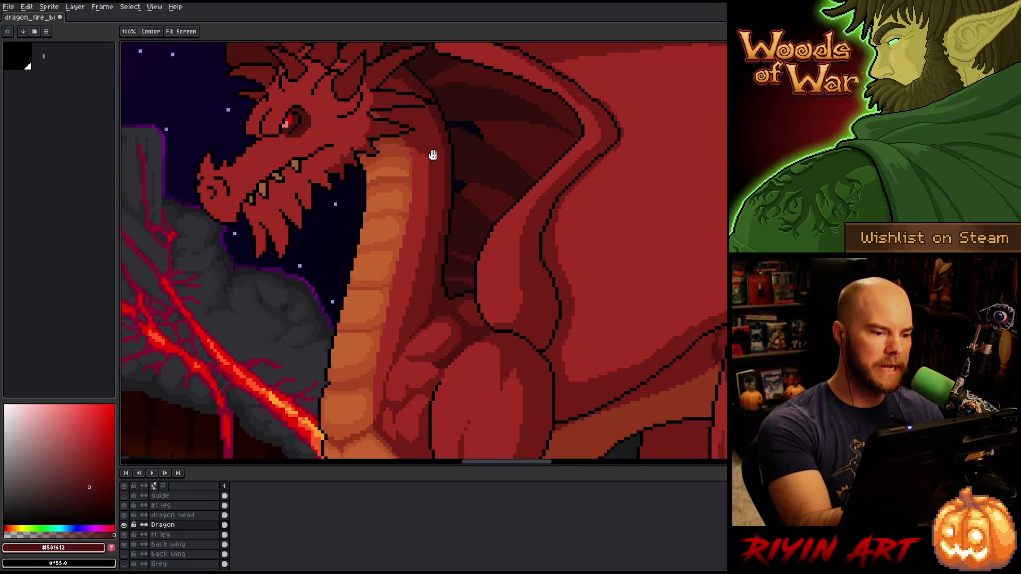
{"action": "left_click", "coordinate": [411, 144], "text": "alt"}
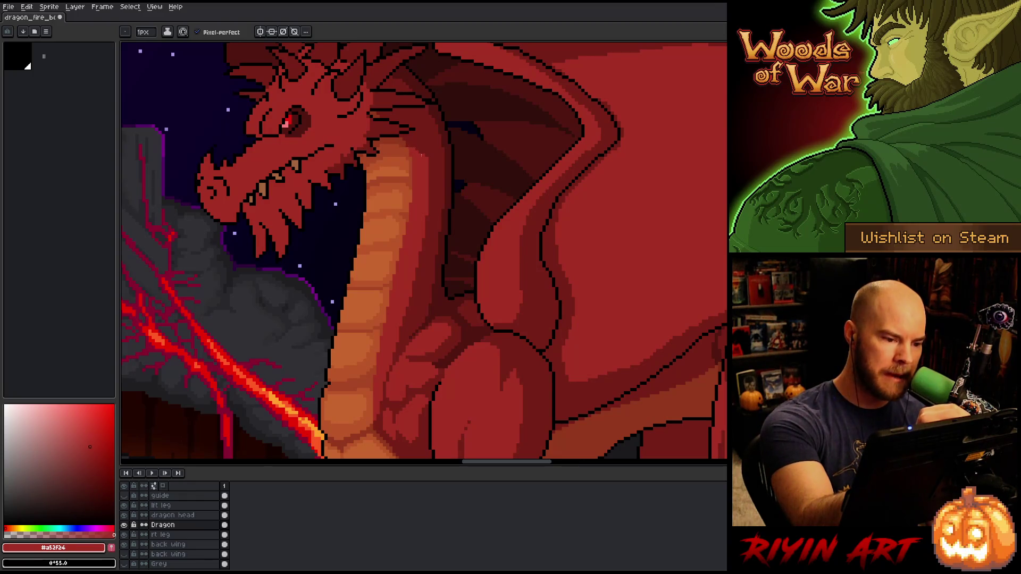
{"action": "left_click", "coordinate": [428, 149], "text": "alt"}
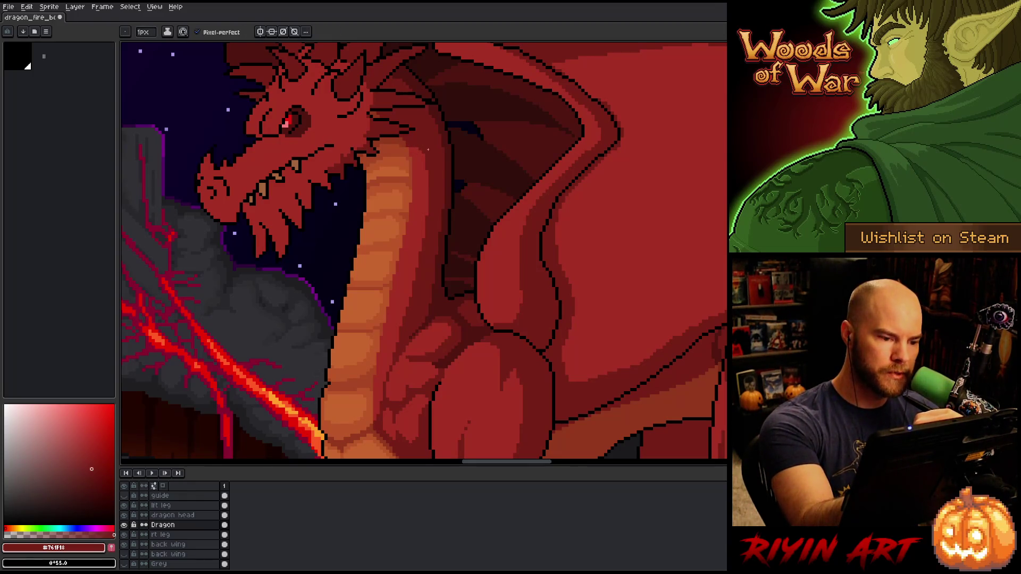
{"action": "key", "text": "ctrl+s"}
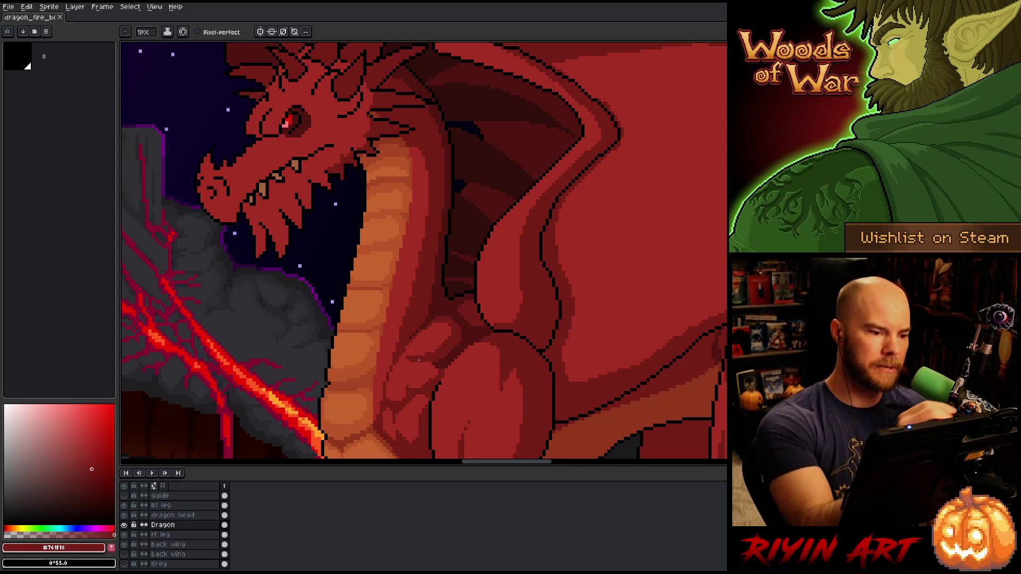
Dab dark red onto the neck and save, then undo a stray black outline stroke
{"action": "left_click", "coordinate": [418, 148]}
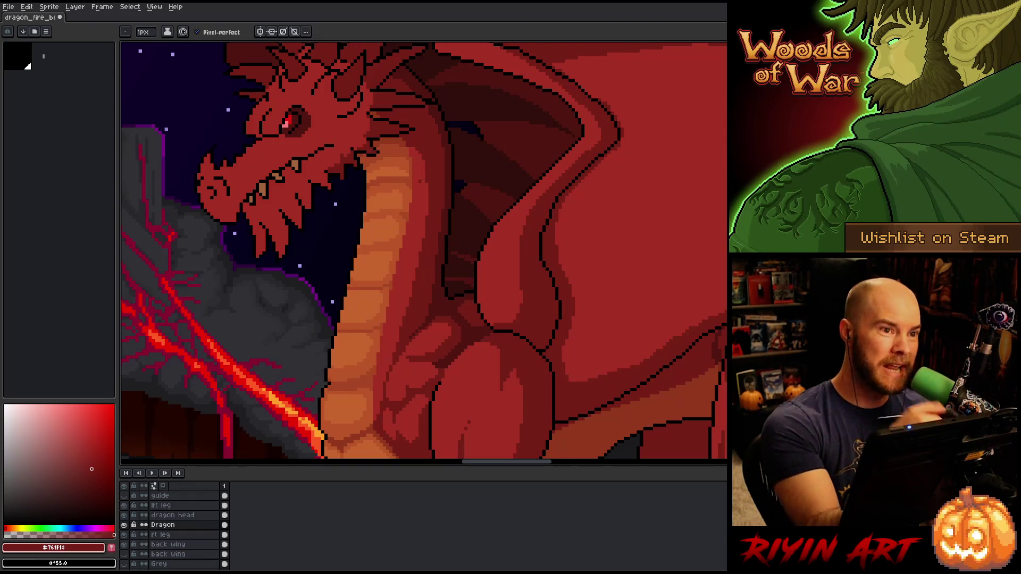
{"action": "key", "text": "ctrl+s"}
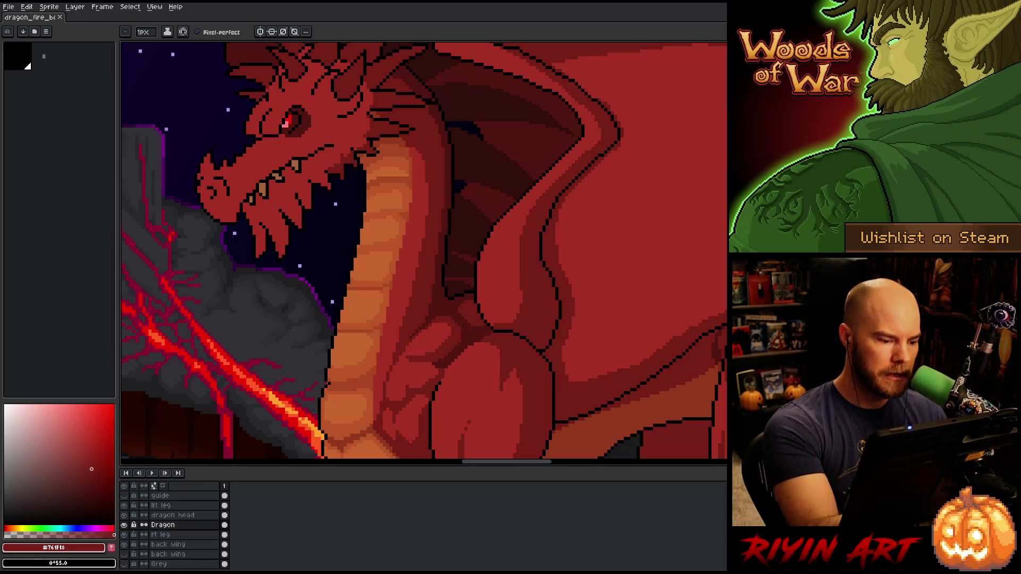
{"action": "left_click", "coordinate": [329, 382], "text": "alt"}
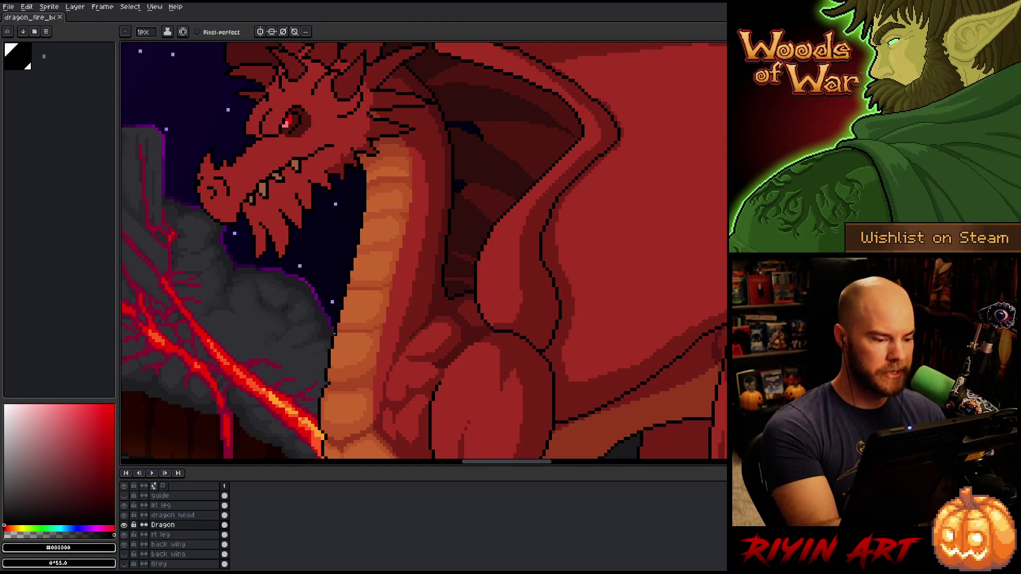
{"action": "left_click_drag", "start_coordinate": [332, 336], "coordinate": [322, 376]}
{"action": "key", "text": "ctrl+z"}
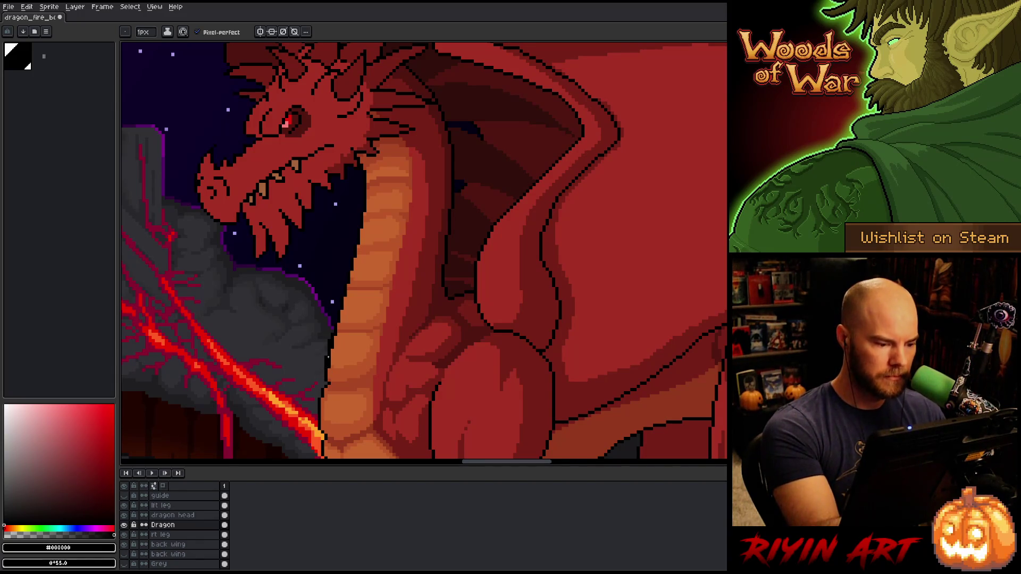
Shade the neck by alternating oranges #bb5629 and #c7652f with the black outline colour
{"action": "left_click", "coordinate": [328, 366], "text": "alt"}
{"action": "left_click", "coordinate": [330, 355], "text": "alt"}
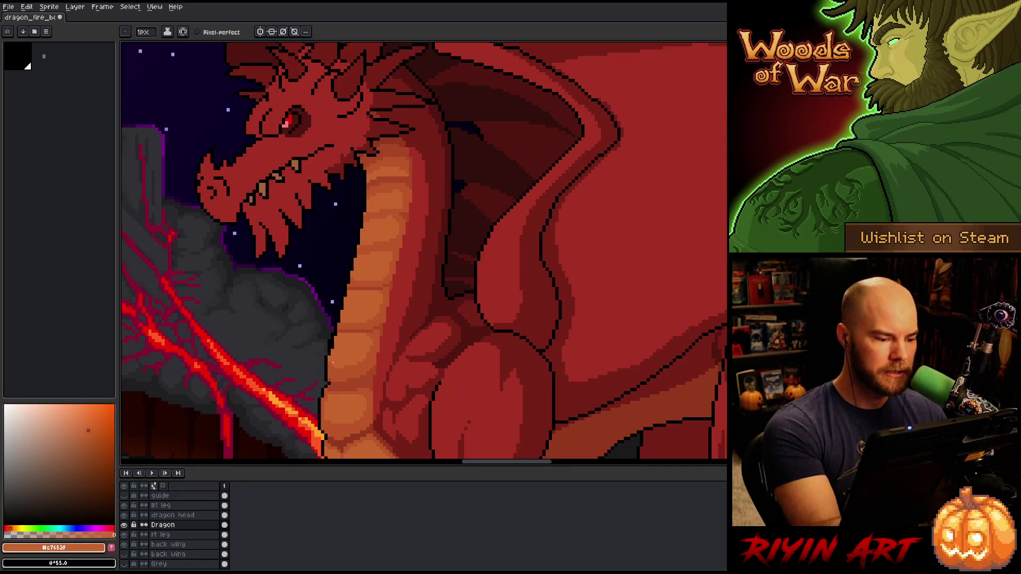
{"action": "left_click", "coordinate": [331, 364], "text": "alt"}
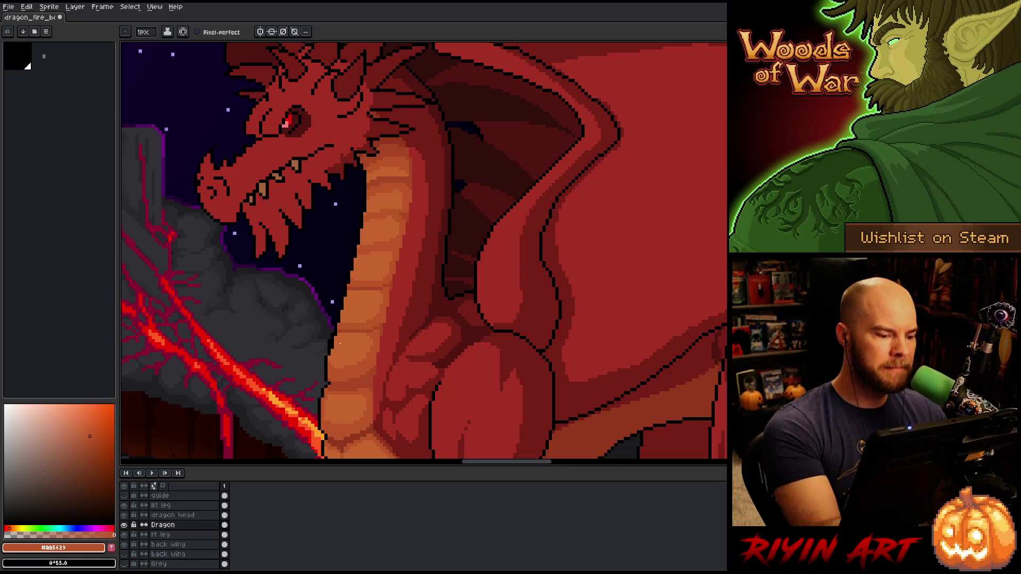
{"action": "key", "text": "ctrl"}
{"action": "left_click", "coordinate": [333, 364], "text": "alt"}
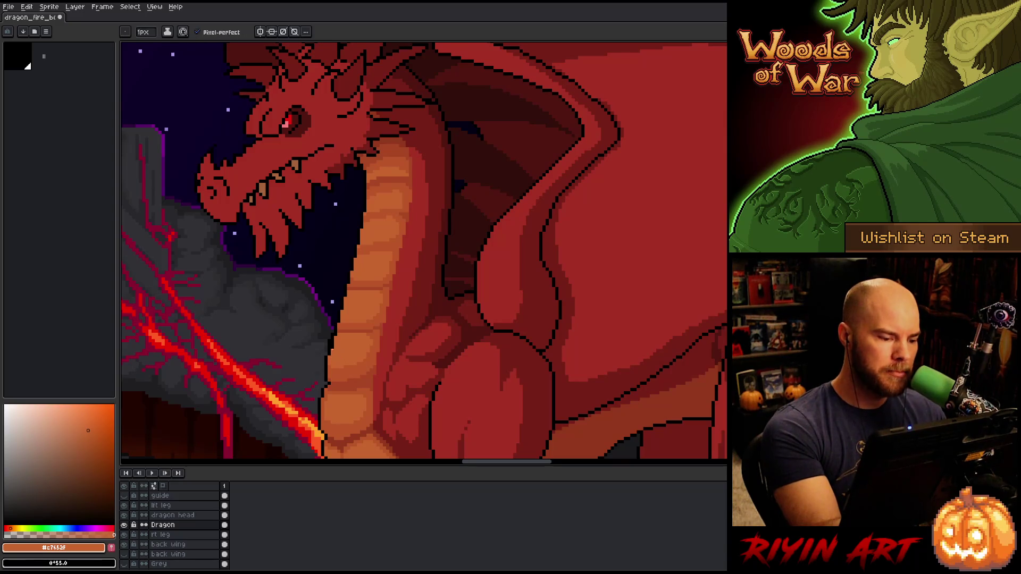
{"action": "key", "text": "e"}
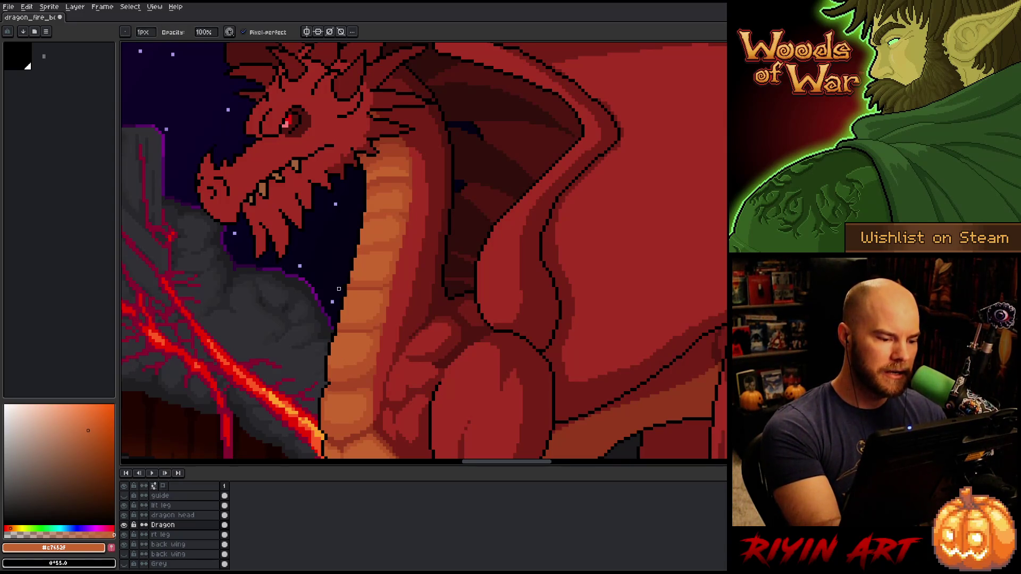
{"action": "key", "text": "b"}
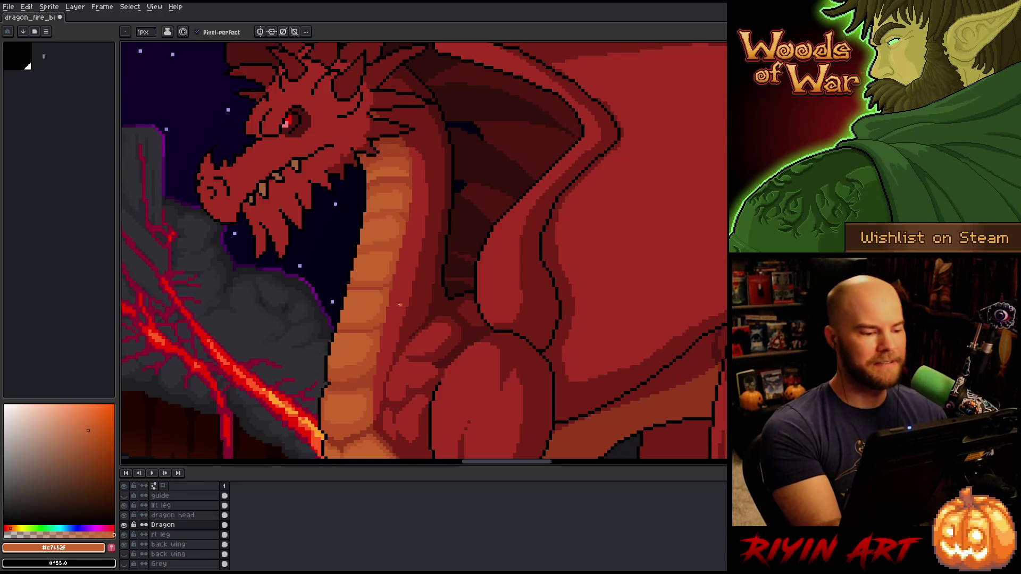
{"action": "key", "text": "e"}
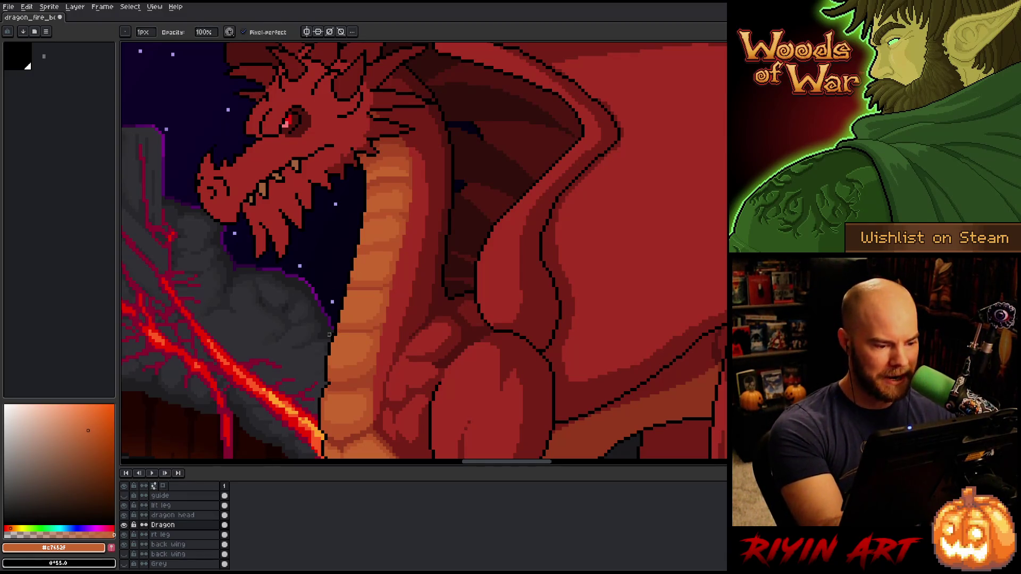
{"action": "left_click", "coordinate": [335, 329], "text": "alt"}
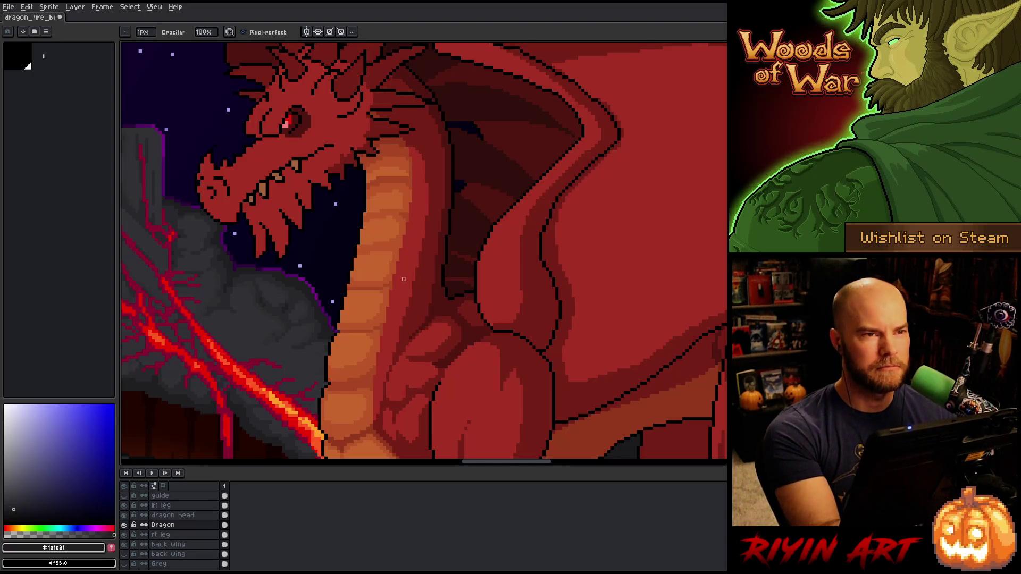
{"action": "key", "text": "e"}
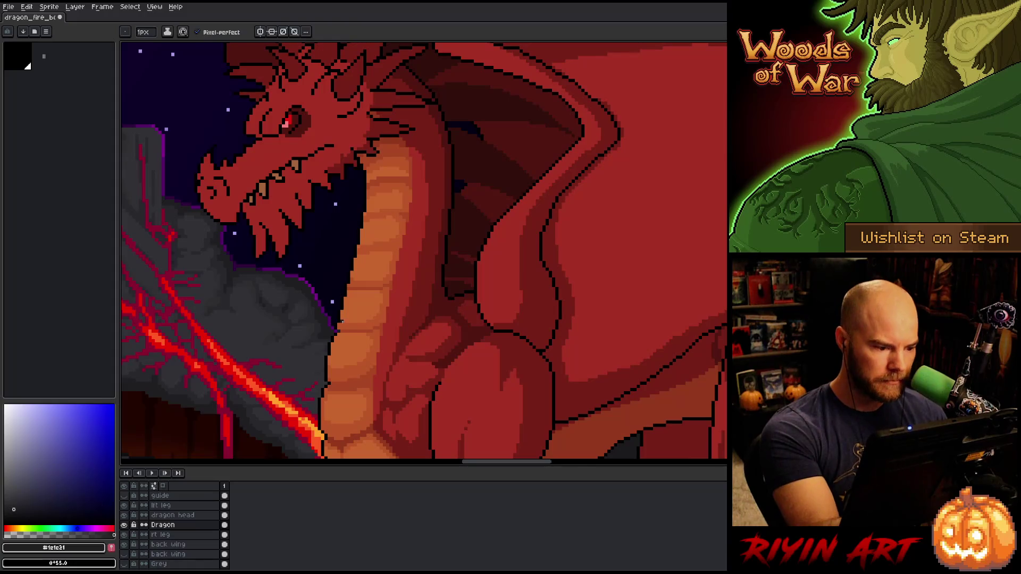
{"action": "left_click", "coordinate": [342, 322], "text": "alt"}
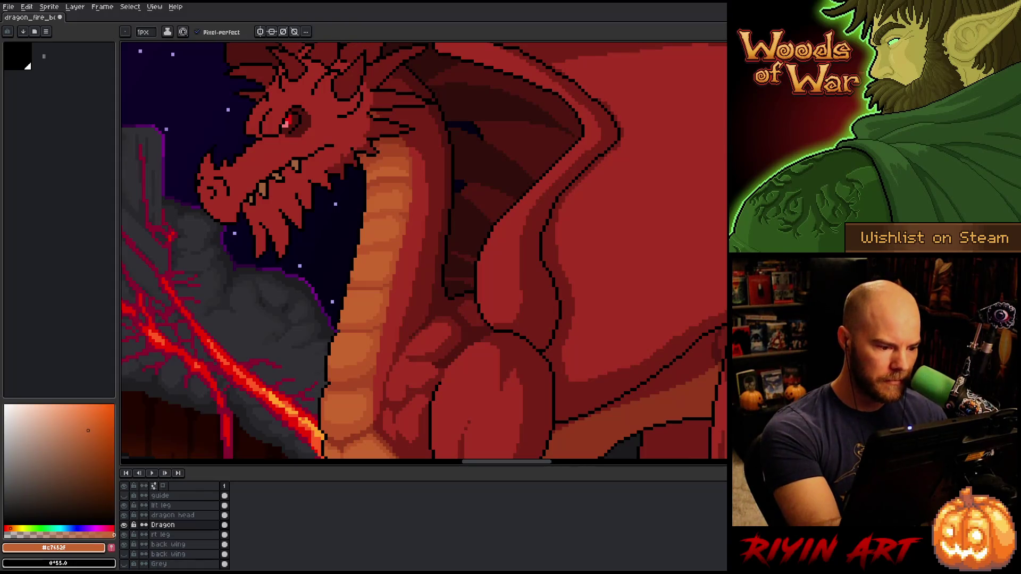
{"action": "left_click", "coordinate": [339, 325], "text": "alt"}
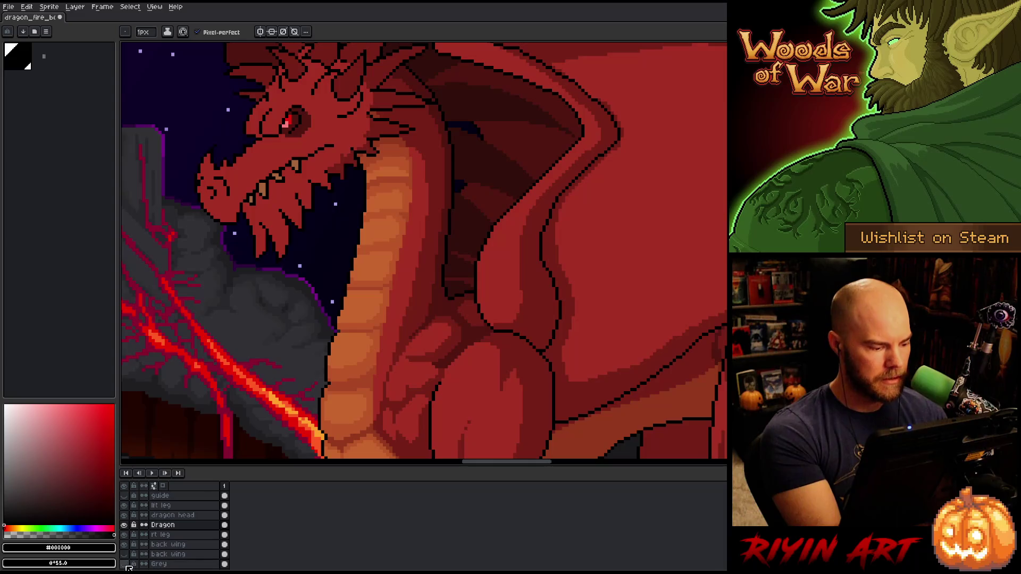
Show the Grey layer and alternate belly orange and black pixels on the lower neck
{"action": "left_click", "coordinate": [124, 564]}
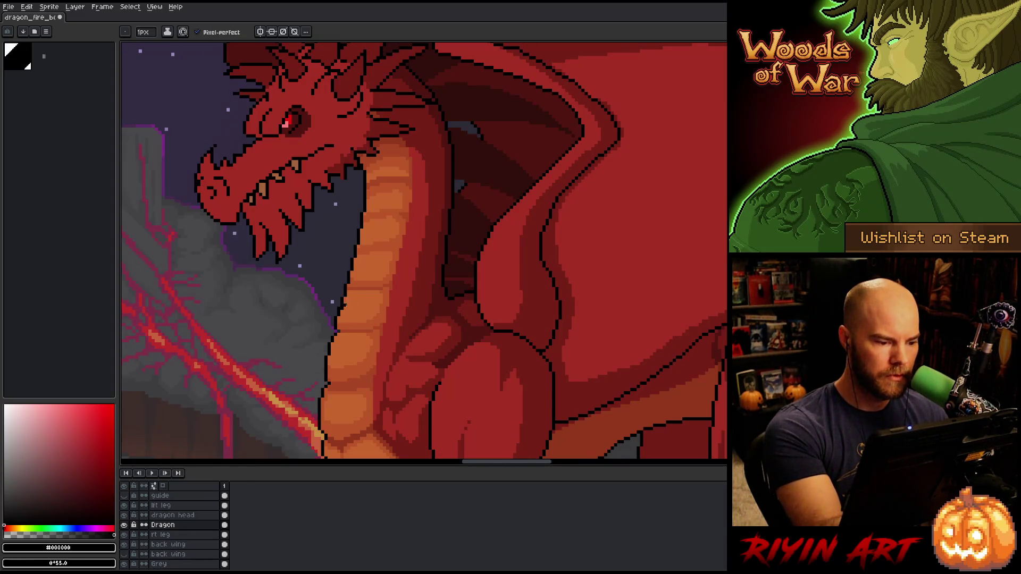
{"action": "left_click", "coordinate": [344, 304], "text": "alt"}
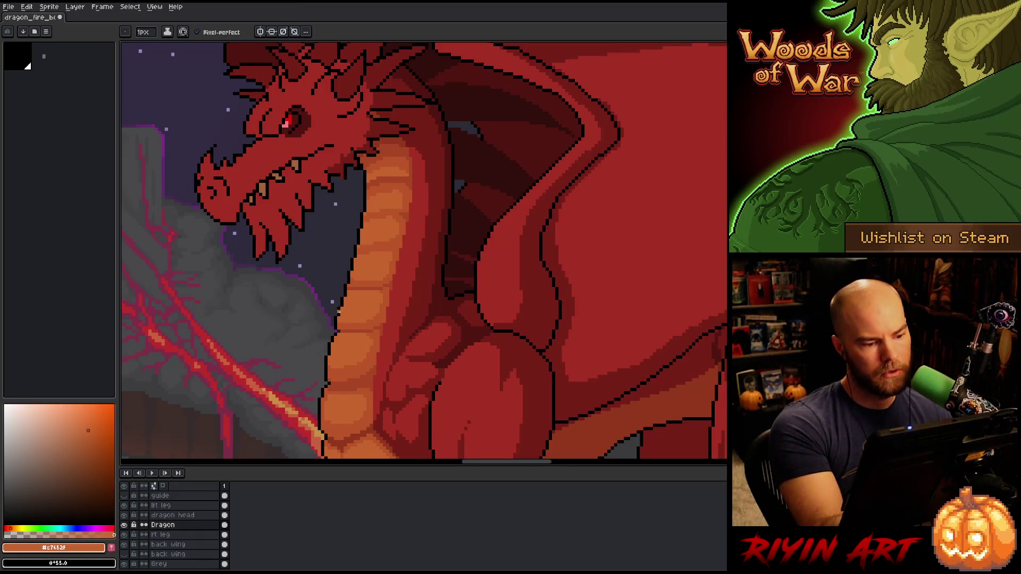
{"action": "left_click", "coordinate": [347, 294], "text": "alt"}
{"action": "left_click", "coordinate": [351, 285], "text": "alt"}
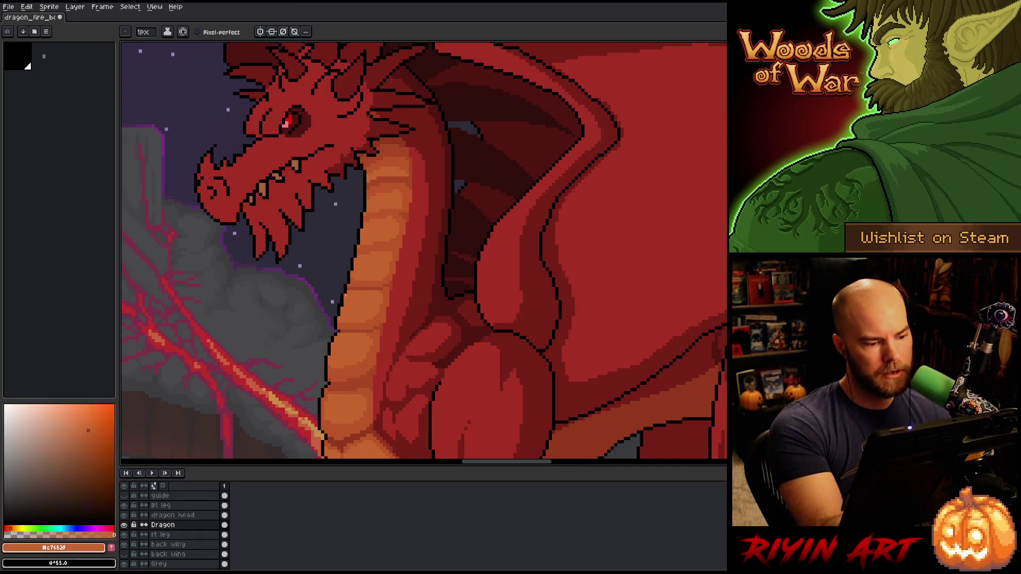
{"action": "left_click", "coordinate": [350, 287], "text": "alt"}
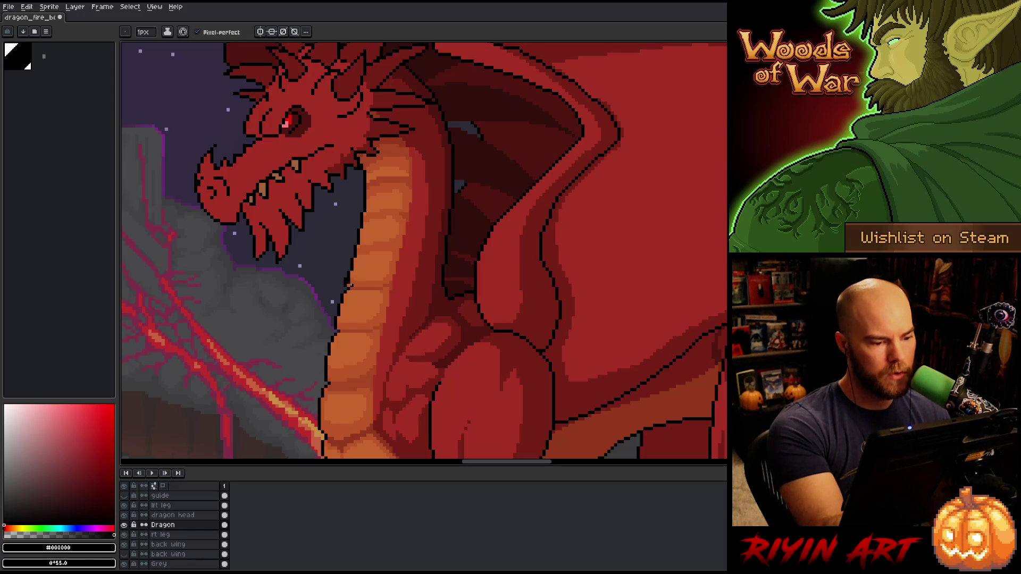
{"action": "left_click", "coordinate": [351, 286], "text": "alt"}
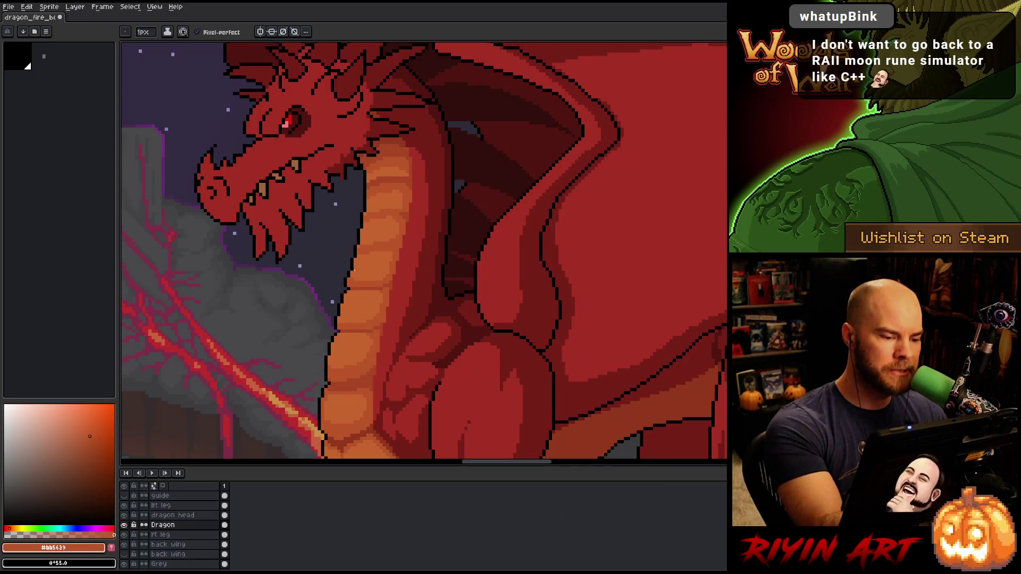
Place lighter orange and black pixels higher up the neck, then save the artwork
{"action": "left_click", "coordinate": [350, 280], "text": "alt"}
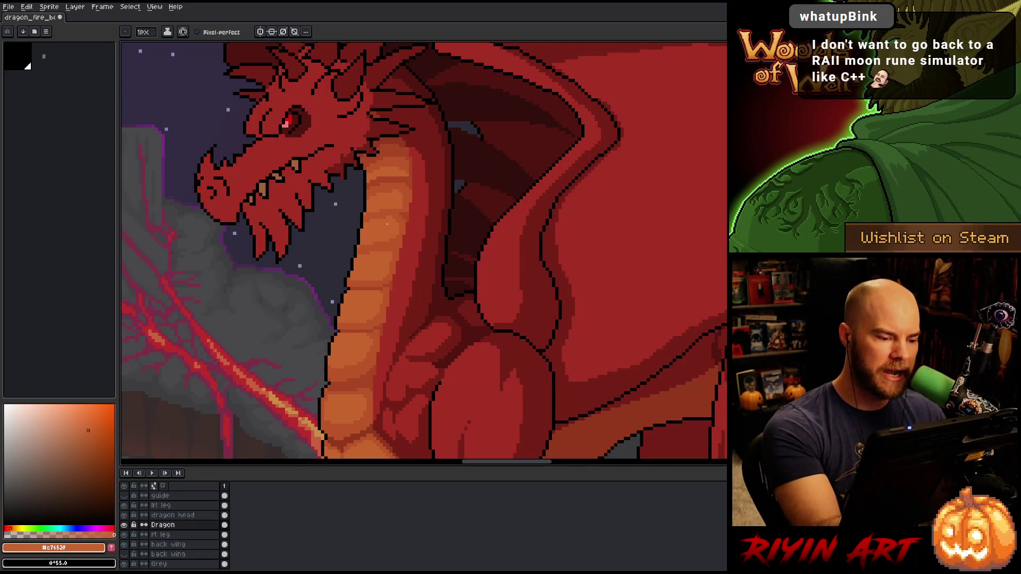
{"action": "left_click", "coordinate": [355, 270], "text": "alt"}
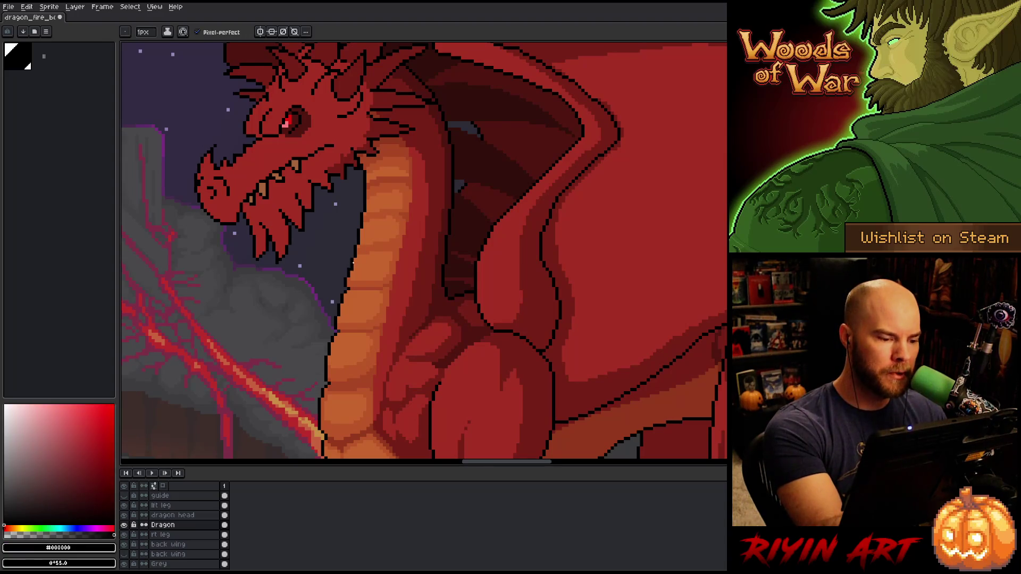
{"action": "left_click", "coordinate": [358, 272], "text": "alt"}
{"action": "left_click", "coordinate": [354, 268], "text": "alt"}
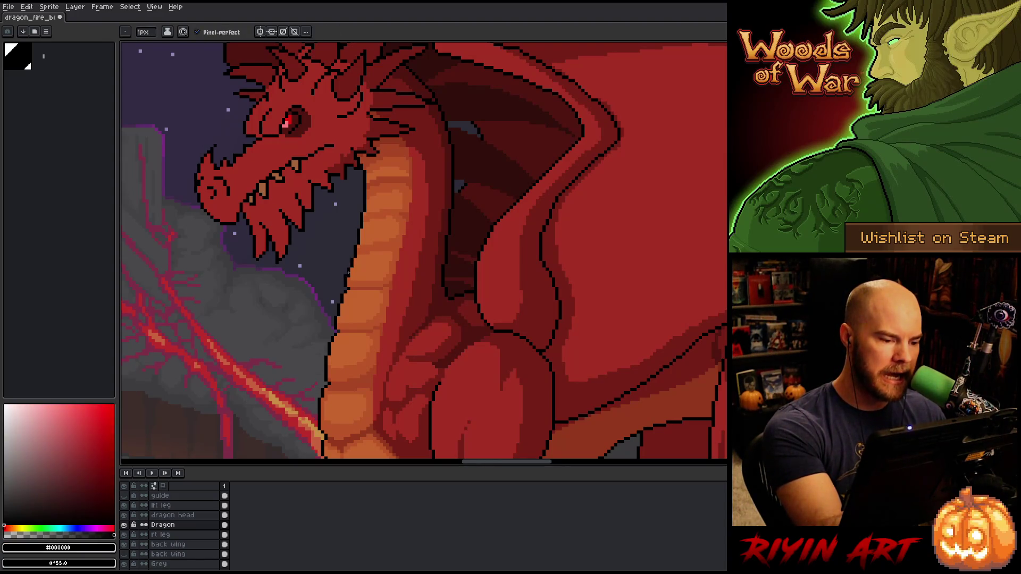
{"action": "left_click", "coordinate": [358, 272], "text": "alt"}
{"action": "left_click", "coordinate": [355, 257], "text": "alt"}
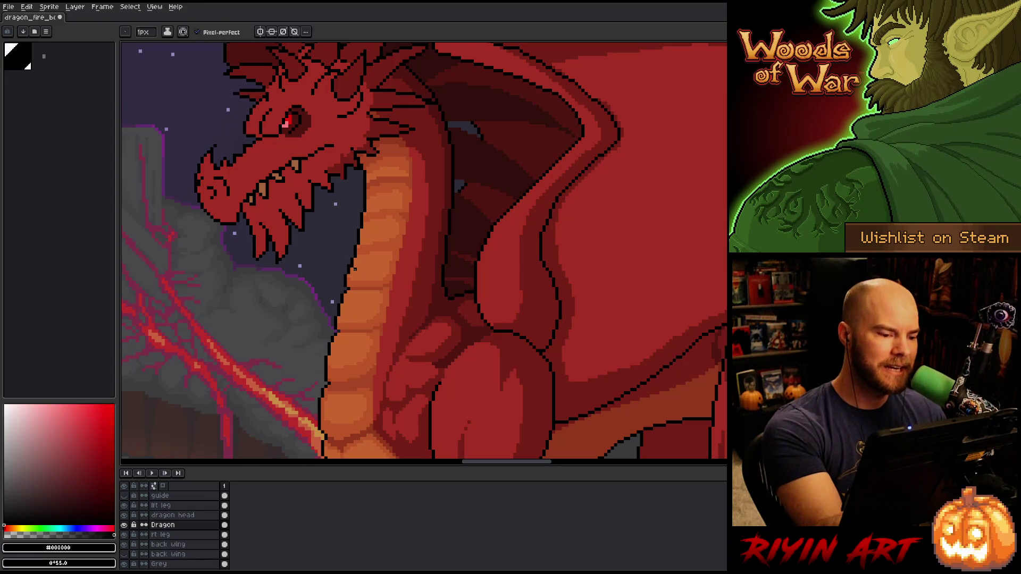
{"action": "left_click", "coordinate": [352, 264], "text": "alt"}
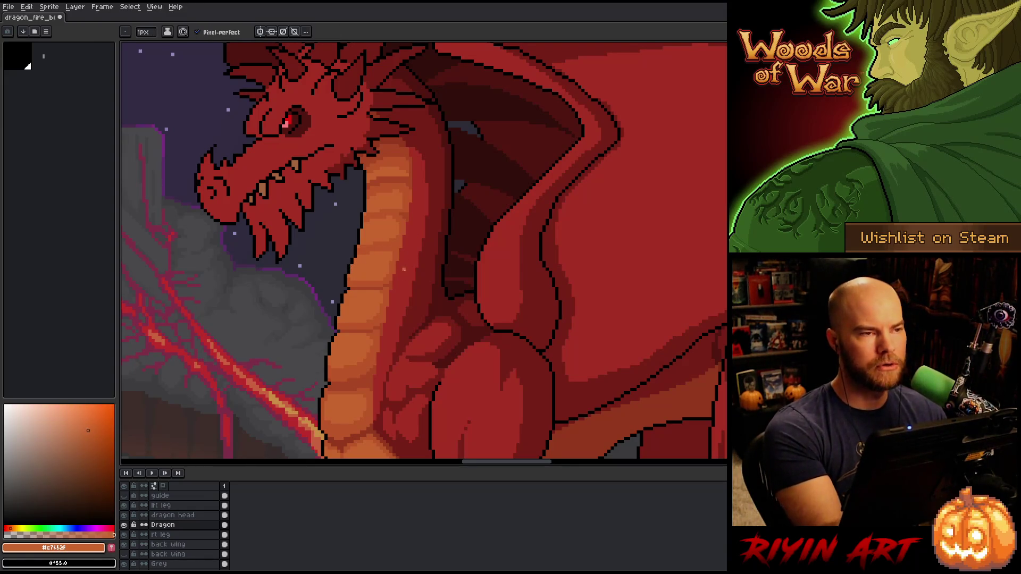
{"action": "key", "text": "ctrl+s"}
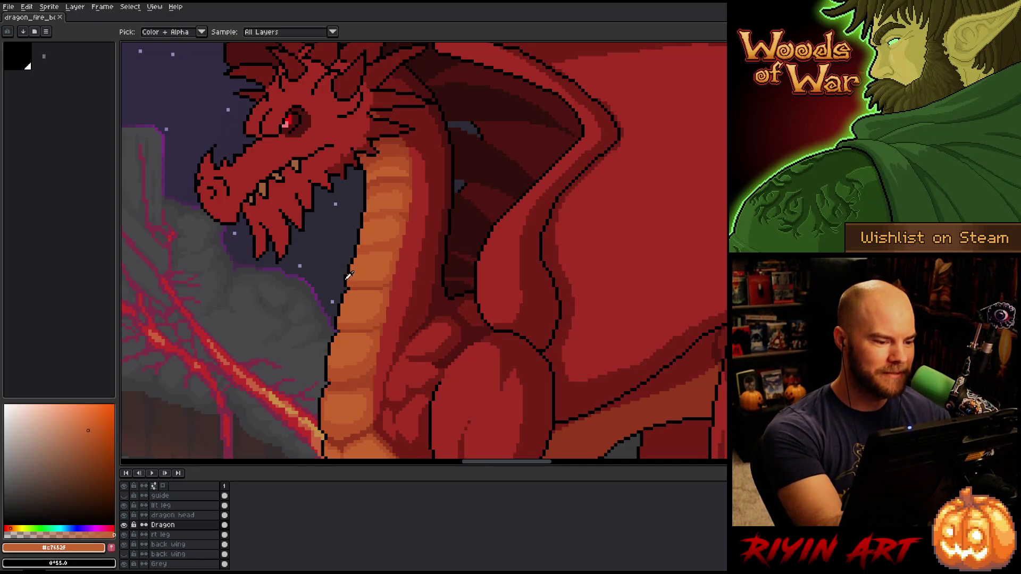
Touch up the neck outline and orange shading, switching between black, oranges and the eraser
{"action": "left_click", "coordinate": [345, 277], "text": "alt"}
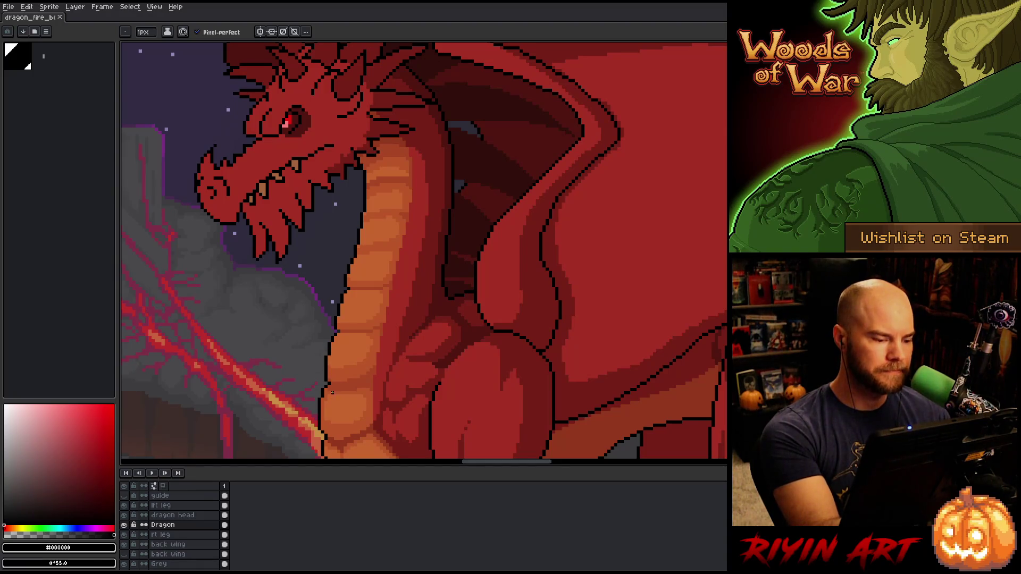
{"action": "left_click", "coordinate": [352, 256]}
{"action": "left_click", "coordinate": [357, 256], "text": "alt"}
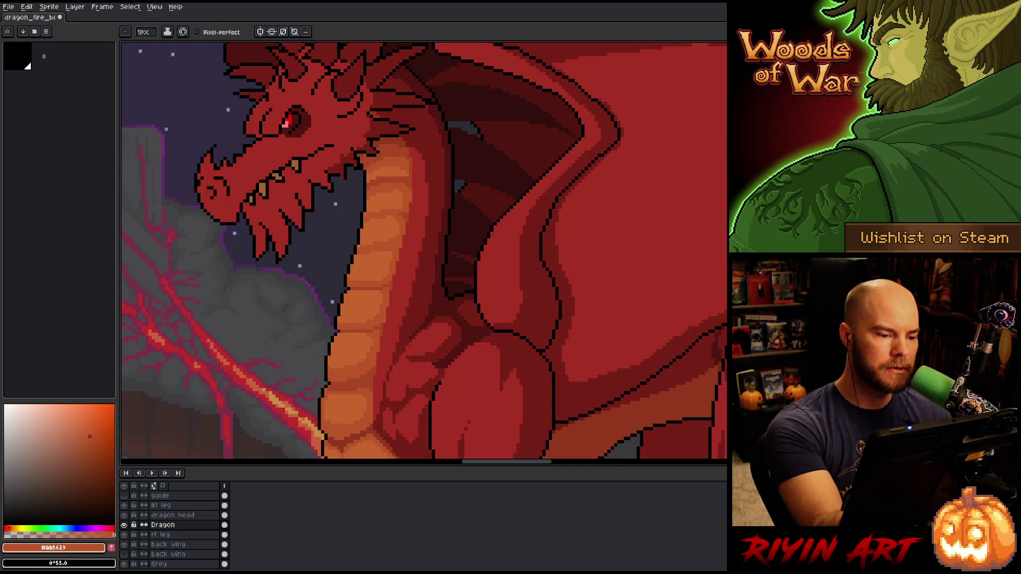
{"action": "left_click", "coordinate": [358, 249], "text": "alt"}
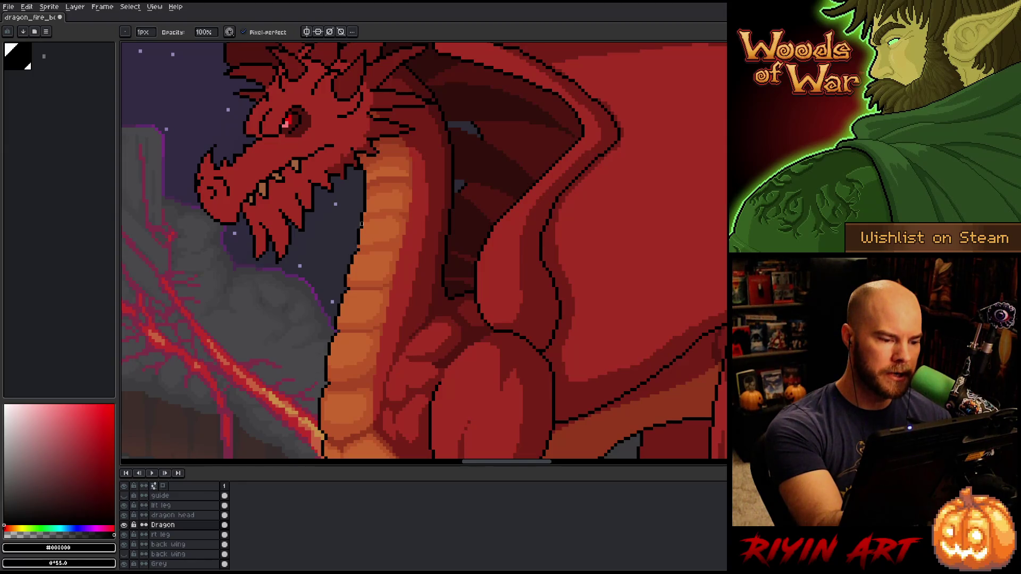
{"action": "key", "text": "e"}
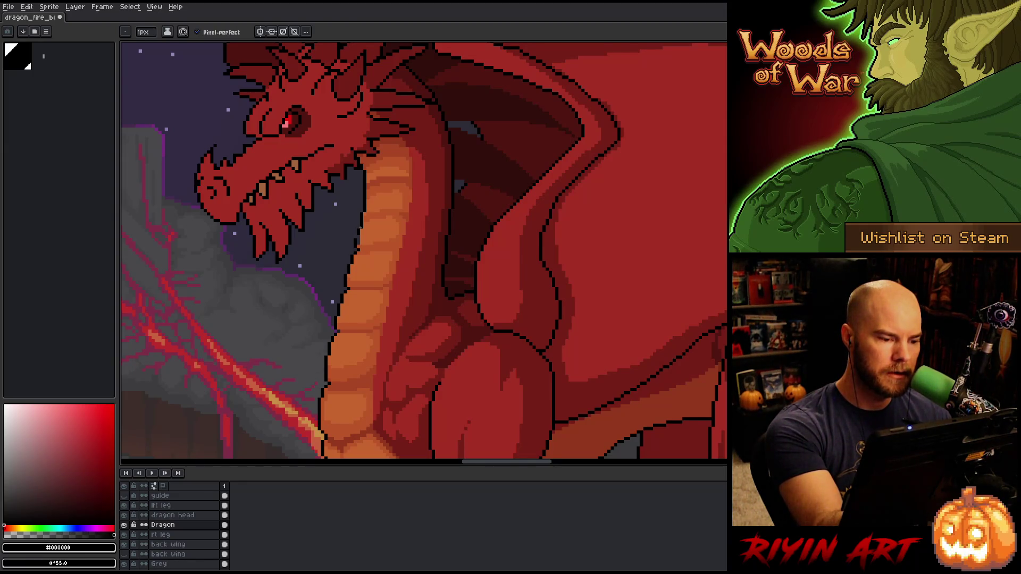
{"action": "left_click", "coordinate": [359, 242], "text": "alt"}
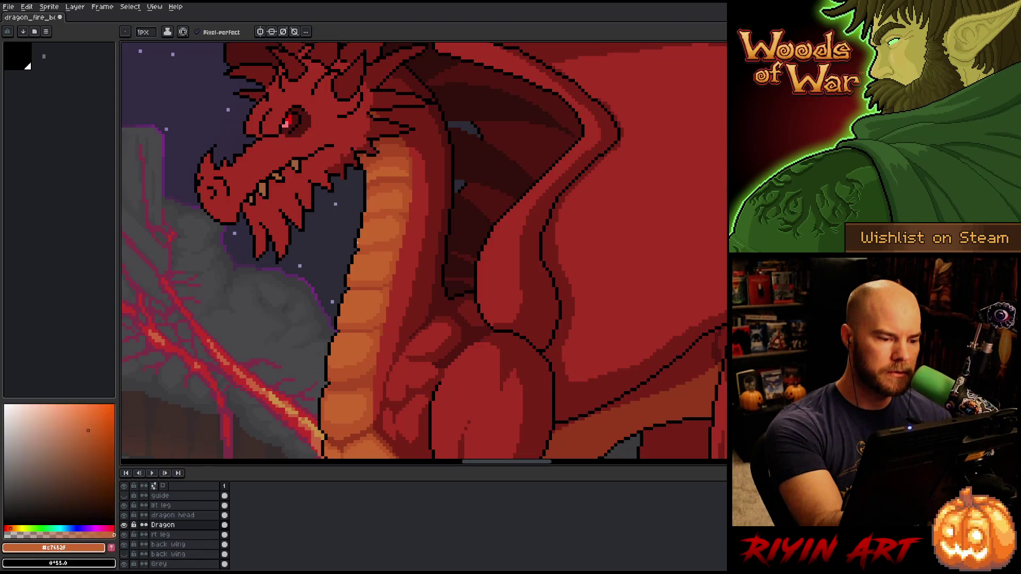
{"action": "left_click", "coordinate": [366, 239], "text": "alt"}
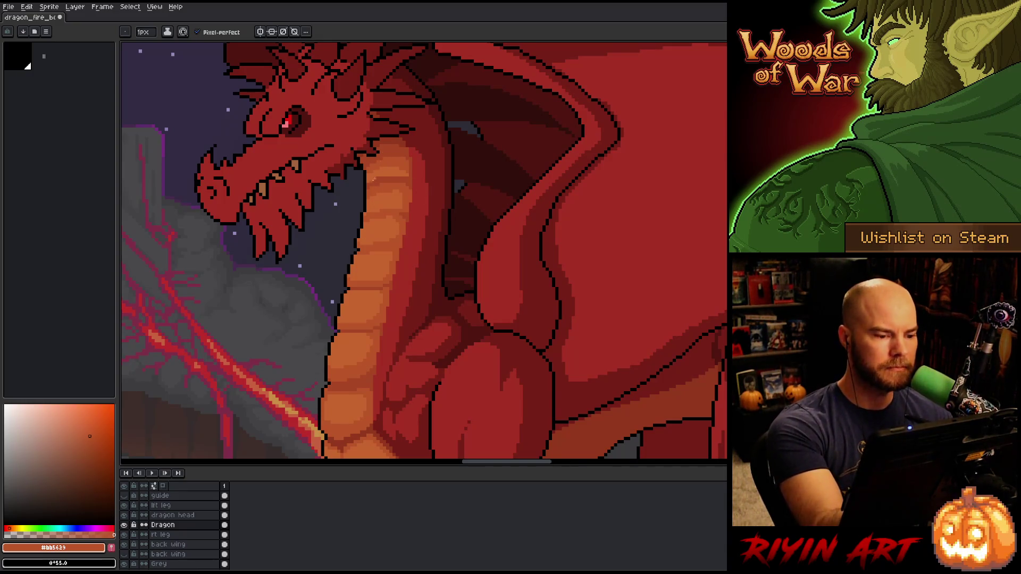
{"action": "left_click", "coordinate": [360, 230], "text": "alt"}
{"action": "left_click", "coordinate": [361, 228], "text": "alt"}
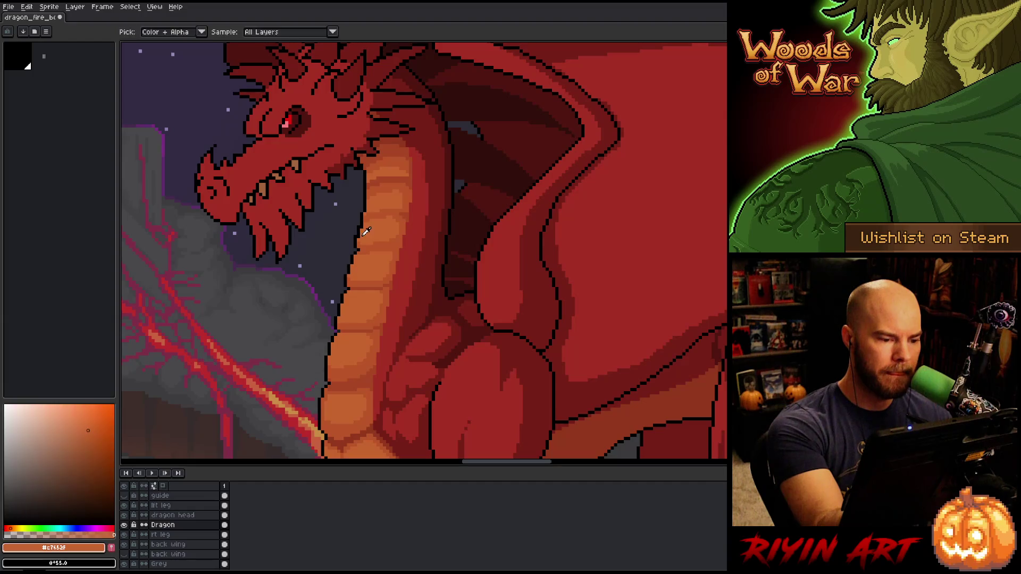
{"action": "left_click", "coordinate": [371, 217], "text": "alt"}
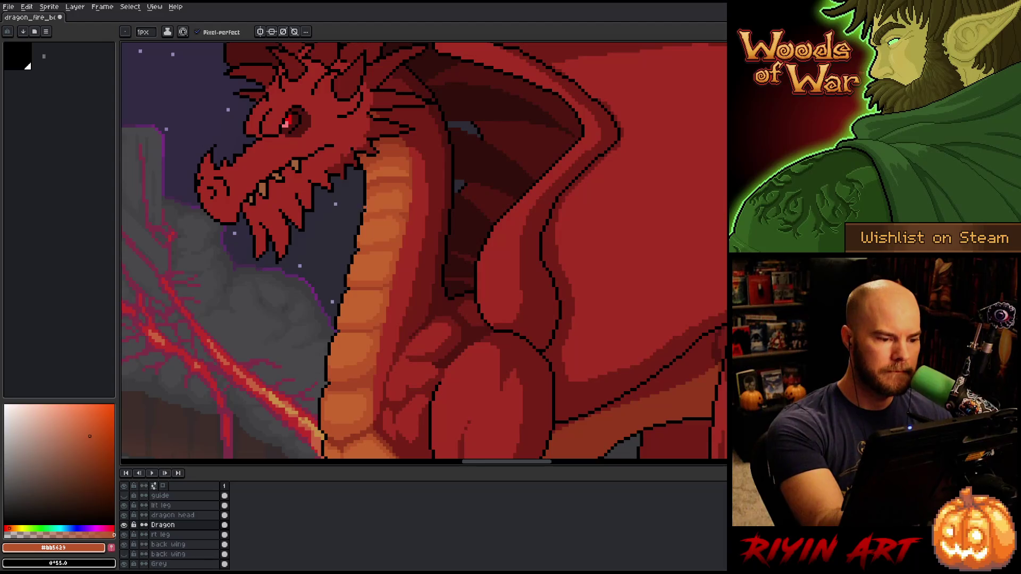
{"action": "left_click", "coordinate": [363, 219], "text": "alt"}
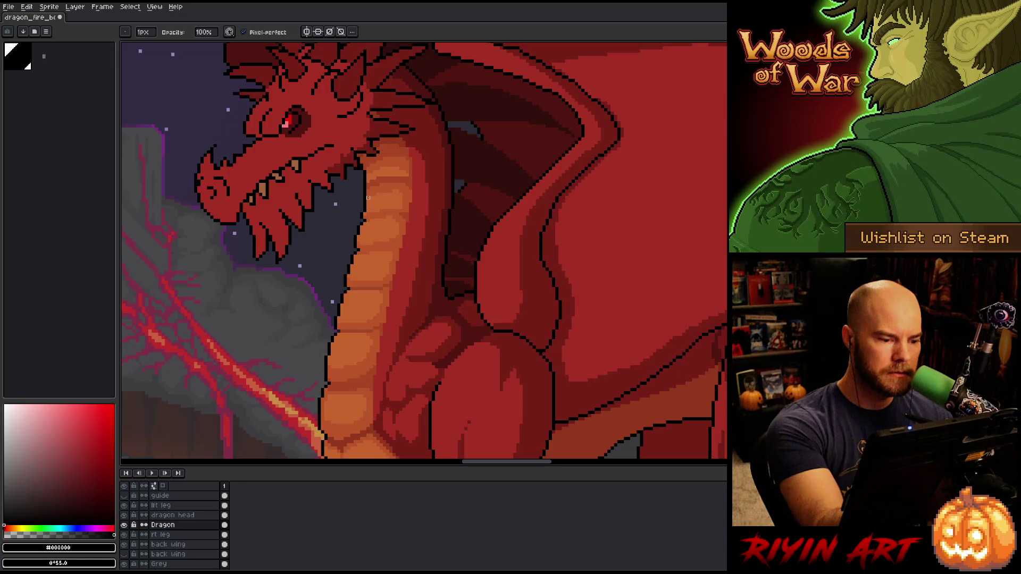
{"action": "key", "text": "e"}
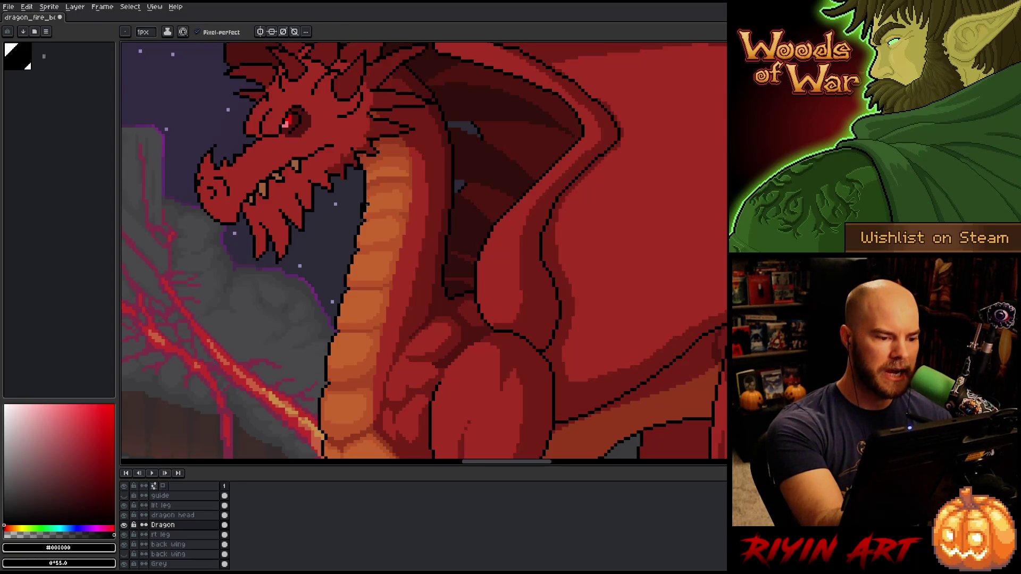
Work up the neck with light, mid and dark oranges and add black outline pixels along its edge
{"action": "left_click", "coordinate": [366, 206], "text": "alt"}
{"action": "left_click", "coordinate": [367, 194], "text": "alt"}
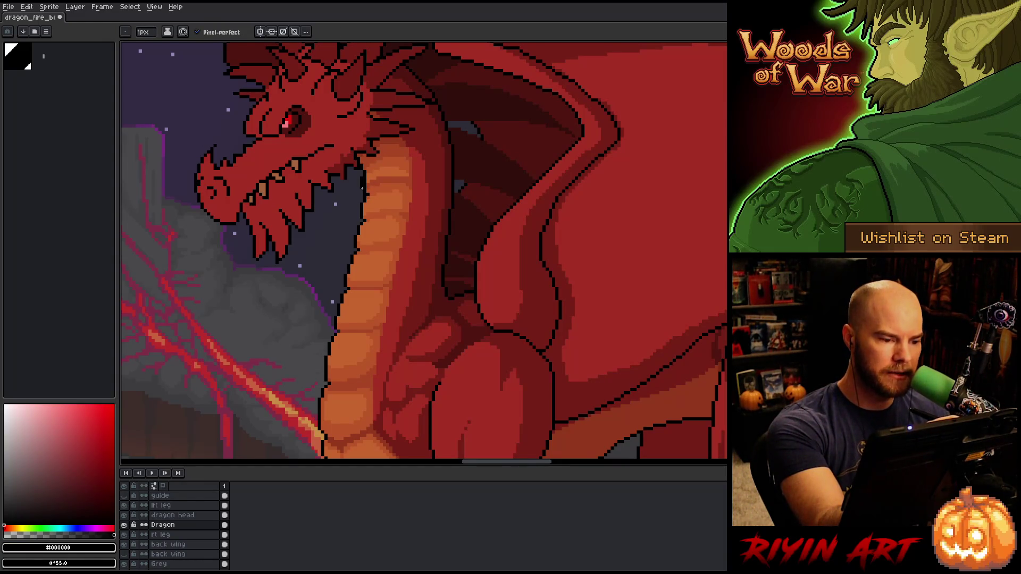
{"action": "left_click", "coordinate": [370, 170], "text": "alt"}
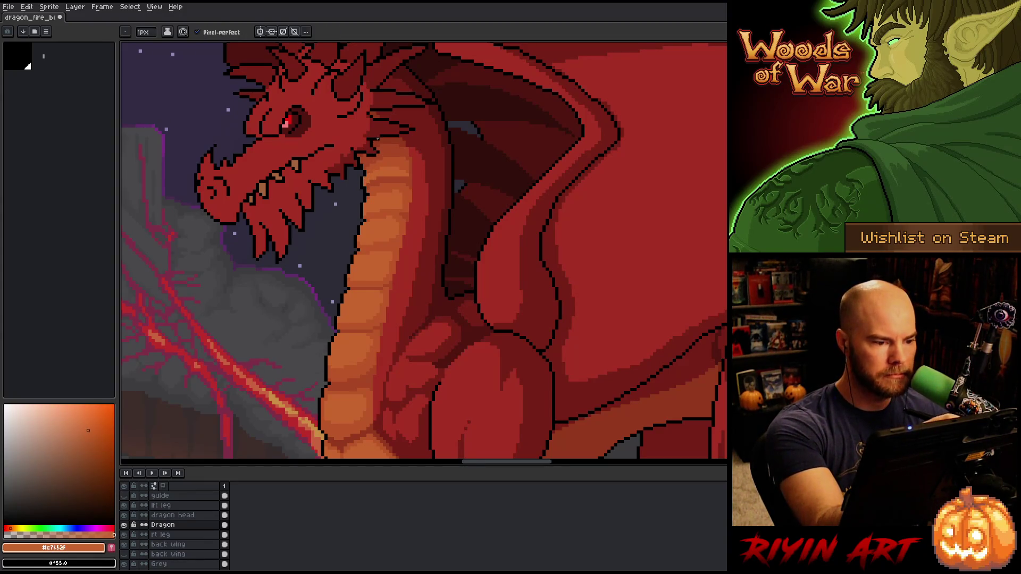
{"action": "left_click", "coordinate": [370, 169], "text": "alt"}
{"action": "left_click", "coordinate": [368, 193], "text": "alt"}
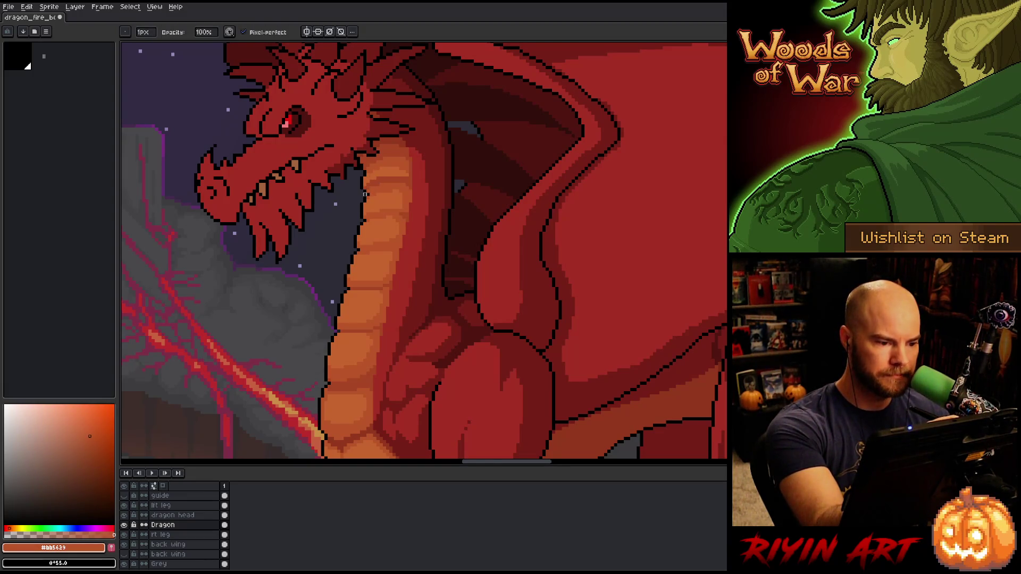
{"action": "left_click", "coordinate": [477, 287], "text": "alt"}
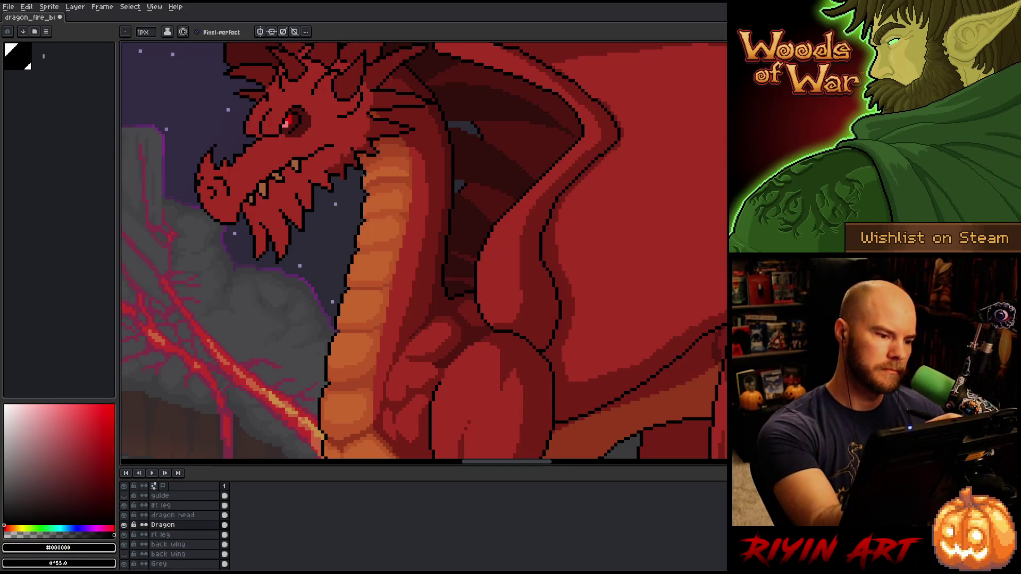
{"action": "left_click_drag", "start_coordinate": [363, 192], "coordinate": [366, 179]}
{"action": "key", "text": "e"}
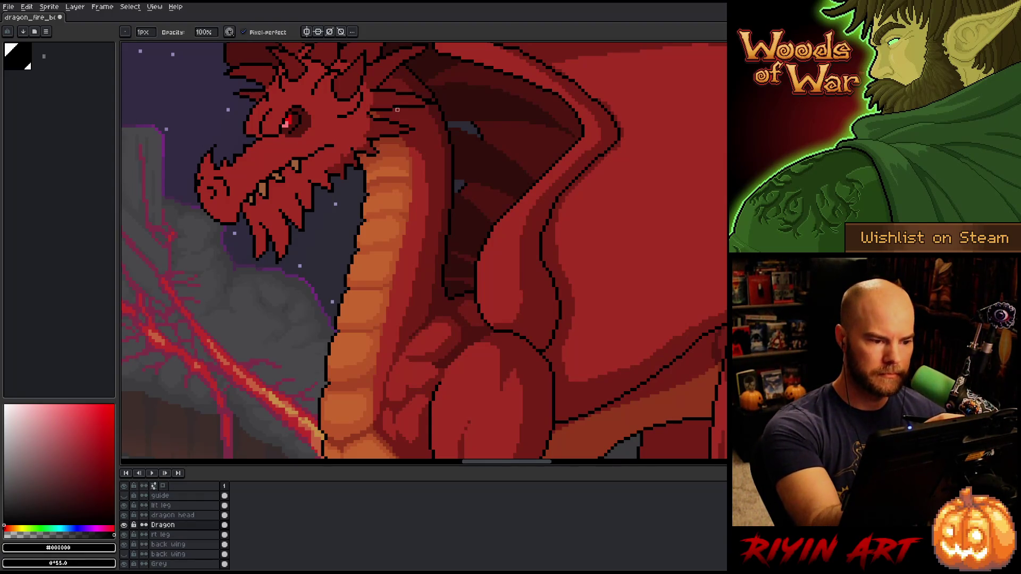
Refine the upper neck and chest with darkest, mid and lighter oranges, then save
{"action": "left_click", "coordinate": [375, 159], "text": "alt"}
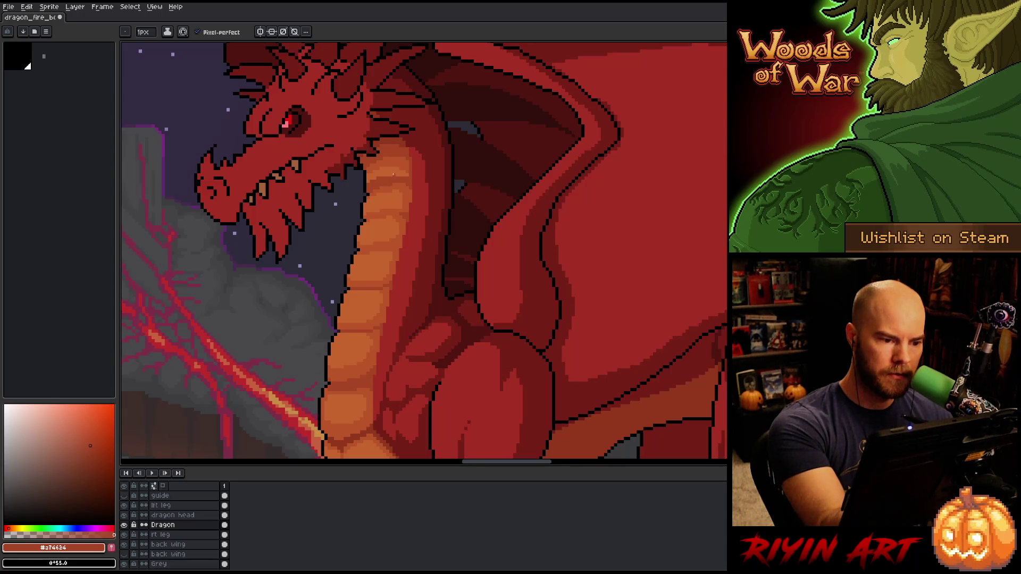
{"action": "left_click", "coordinate": [401, 169], "text": "alt"}
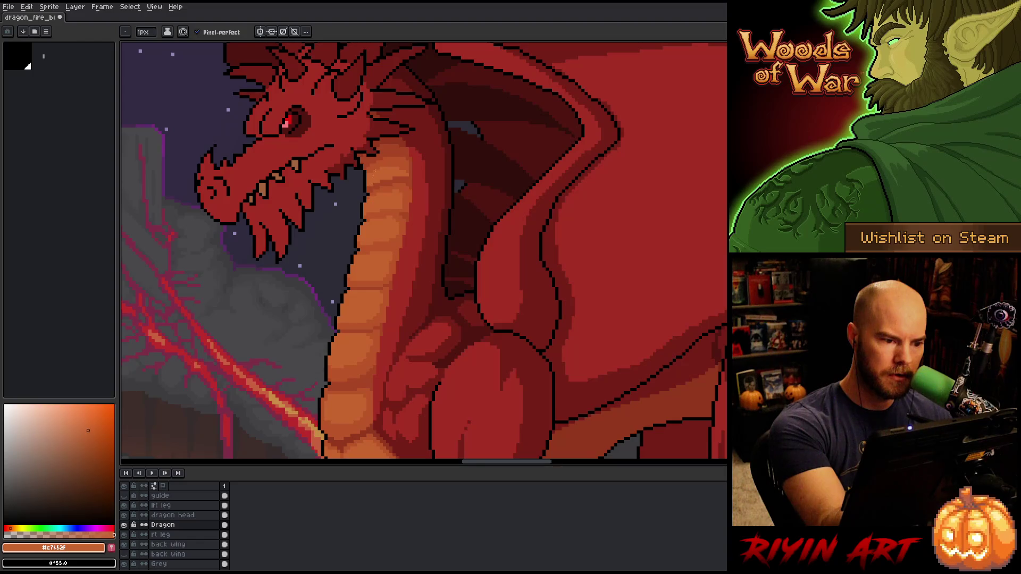
{"action": "left_click", "coordinate": [409, 159], "text": "alt"}
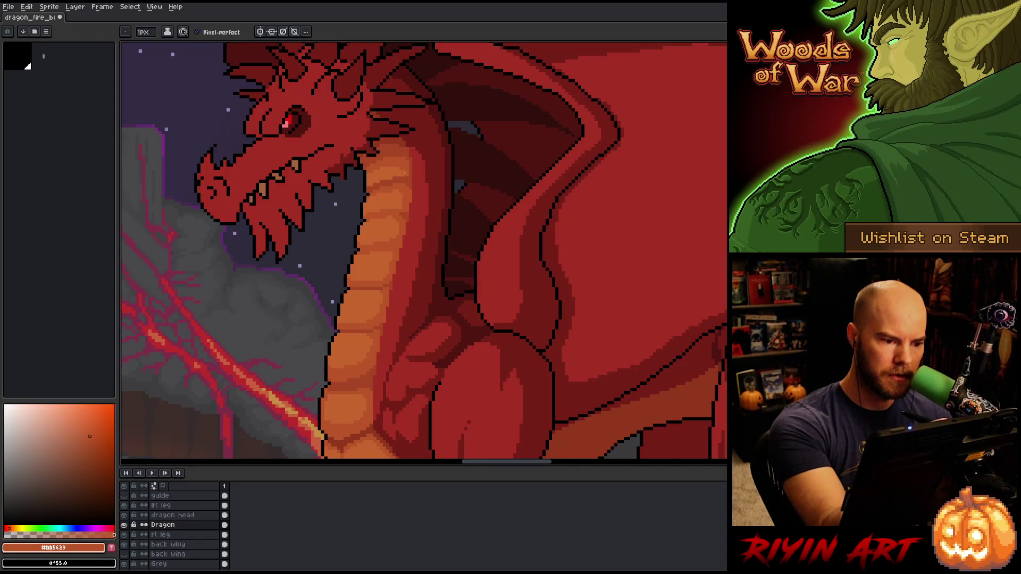
{"action": "left_click", "coordinate": [367, 185], "text": "alt"}
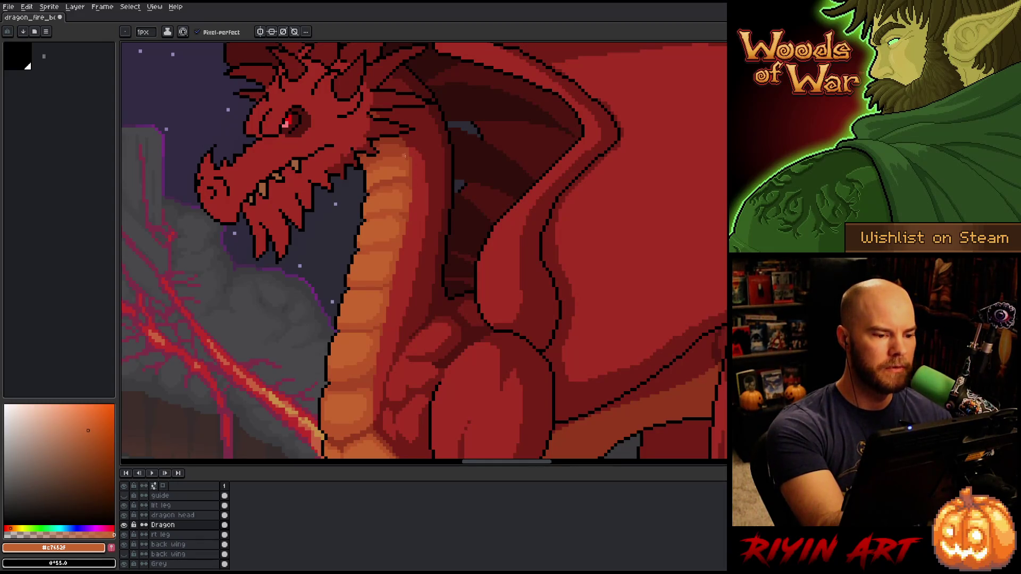
{"action": "left_click", "coordinate": [398, 160], "text": "alt"}
{"action": "left_click", "coordinate": [392, 165], "text": "alt"}
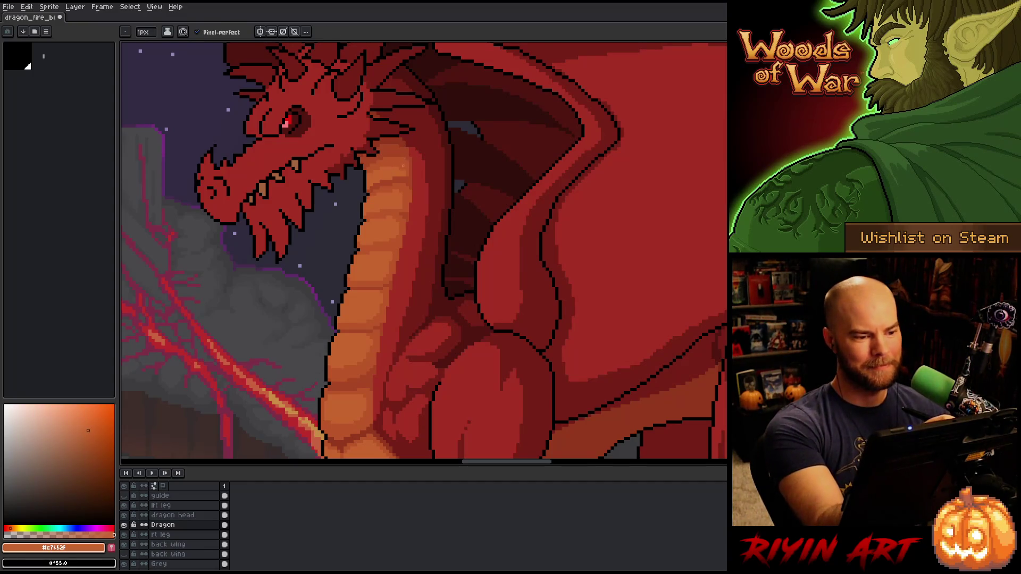
{"action": "left_click", "coordinate": [405, 175], "text": "alt"}
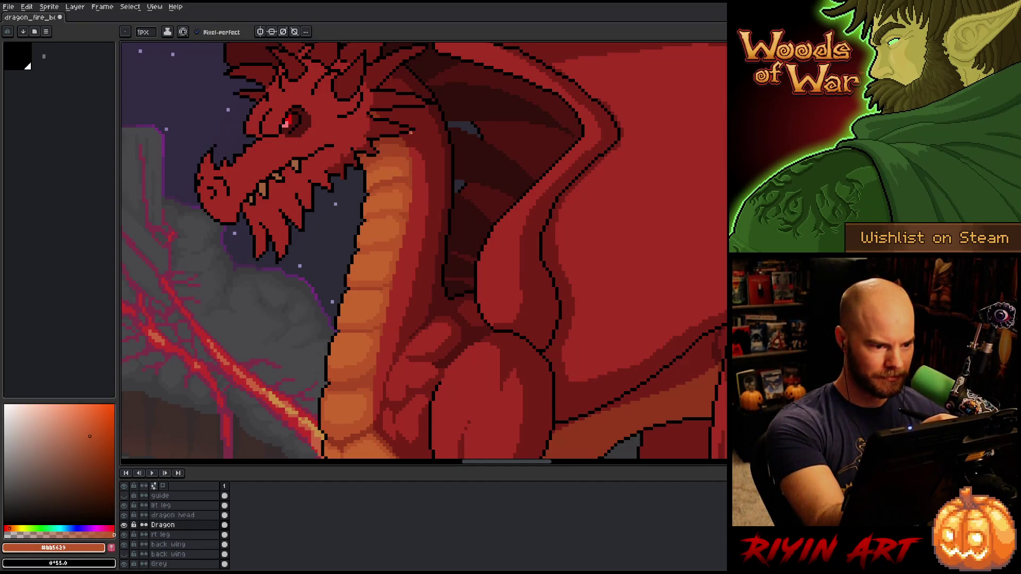
{"action": "left_click", "coordinate": [407, 174], "text": "alt"}
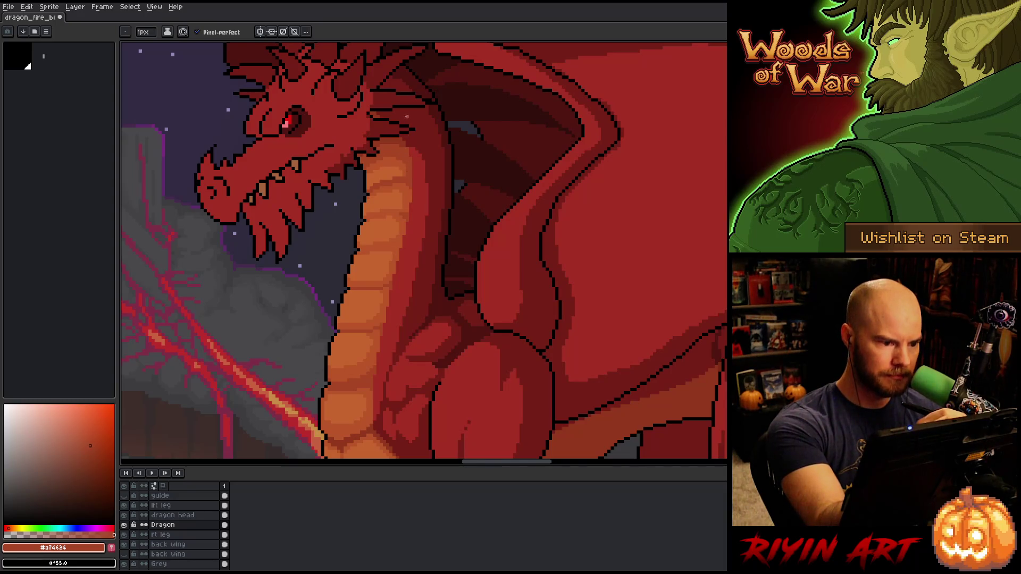
{"action": "left_click", "coordinate": [404, 153], "text": "alt"}
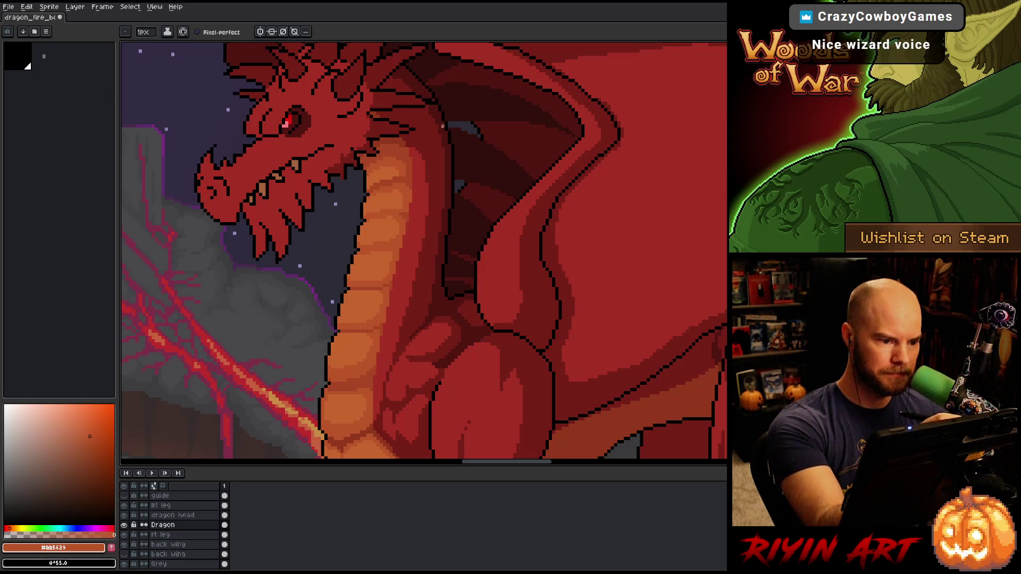
{"action": "key", "text": "ctrl+s"}
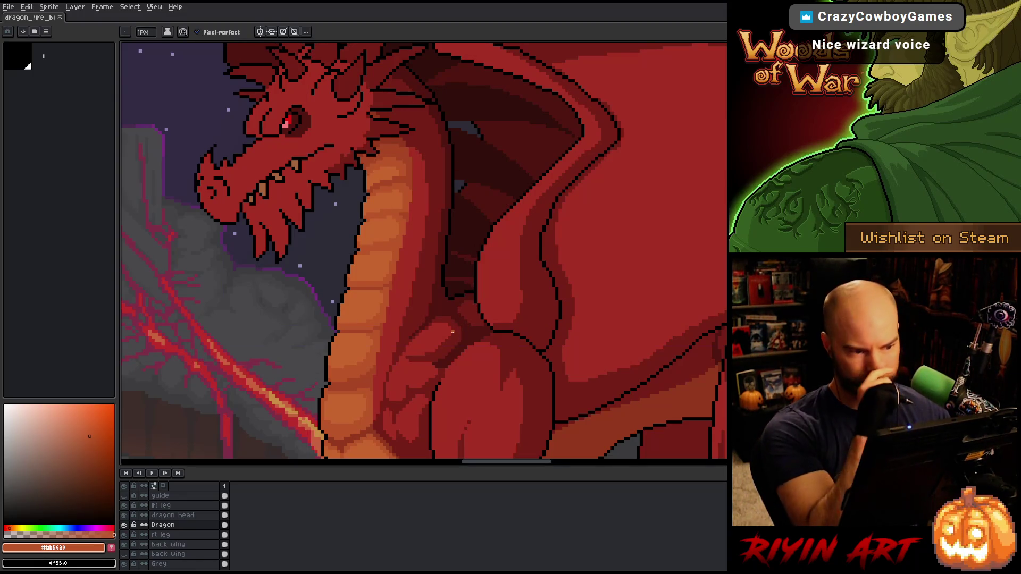
Paint a short dark stroke on the chest, touch up belly oranges and outline black, and save
{"action": "left_click_drag", "start_coordinate": [444, 307], "coordinate": [490, 257]}
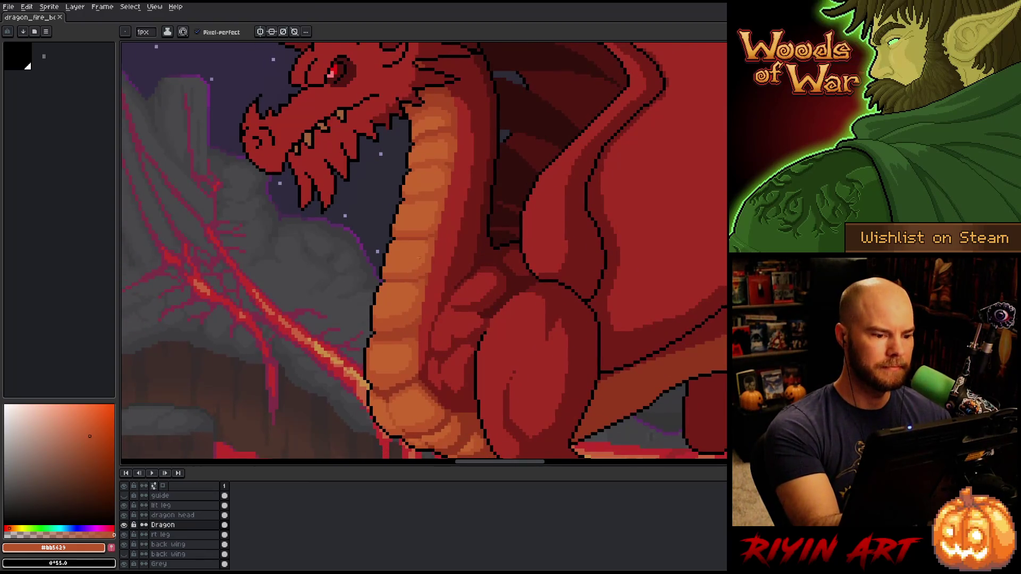
{"action": "left_click_drag", "start_coordinate": [408, 281], "coordinate": [383, 285]}
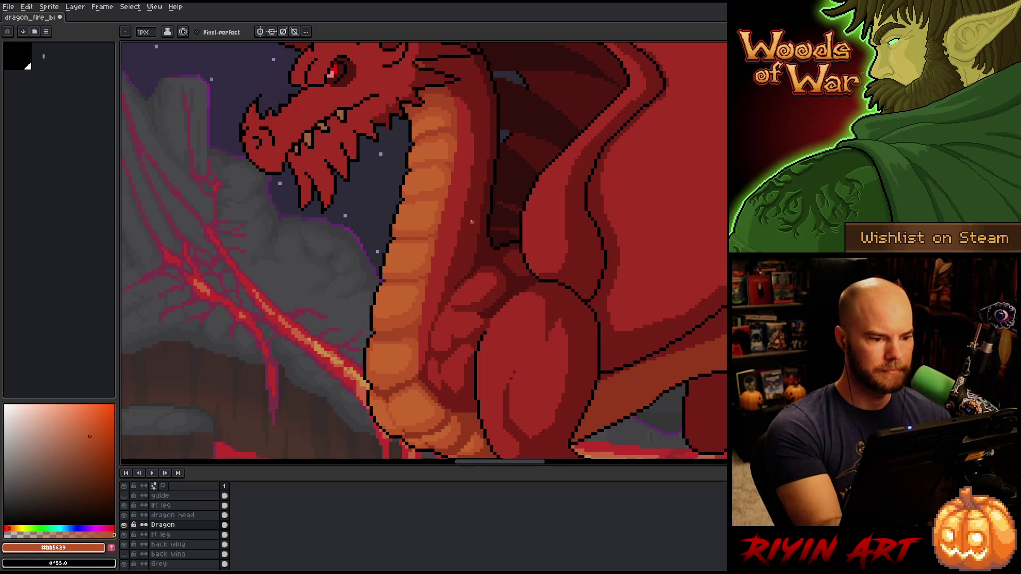
{"action": "left_click", "coordinate": [413, 203], "text": "alt"}
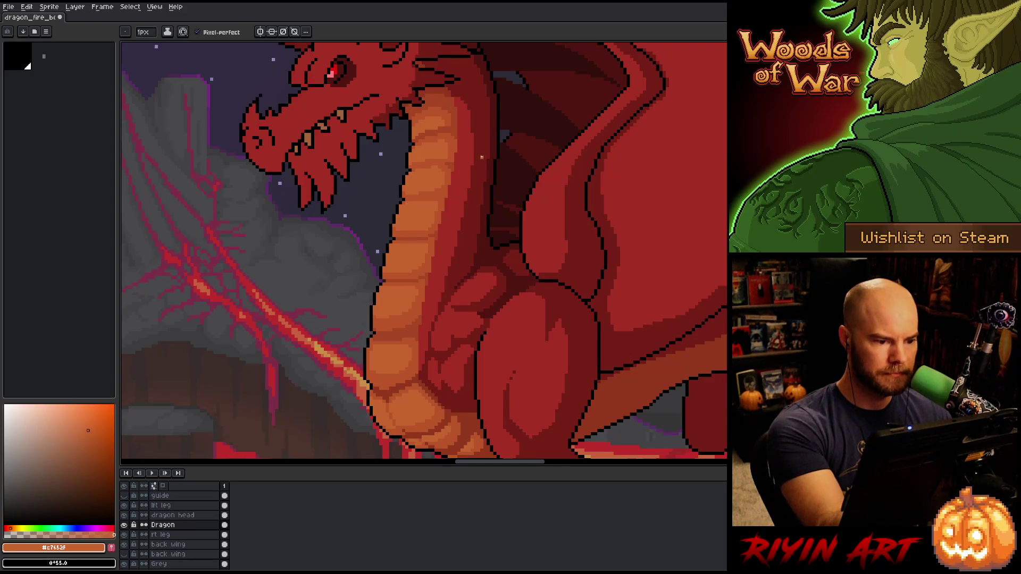
{"action": "left_click", "coordinate": [447, 192], "text": "alt"}
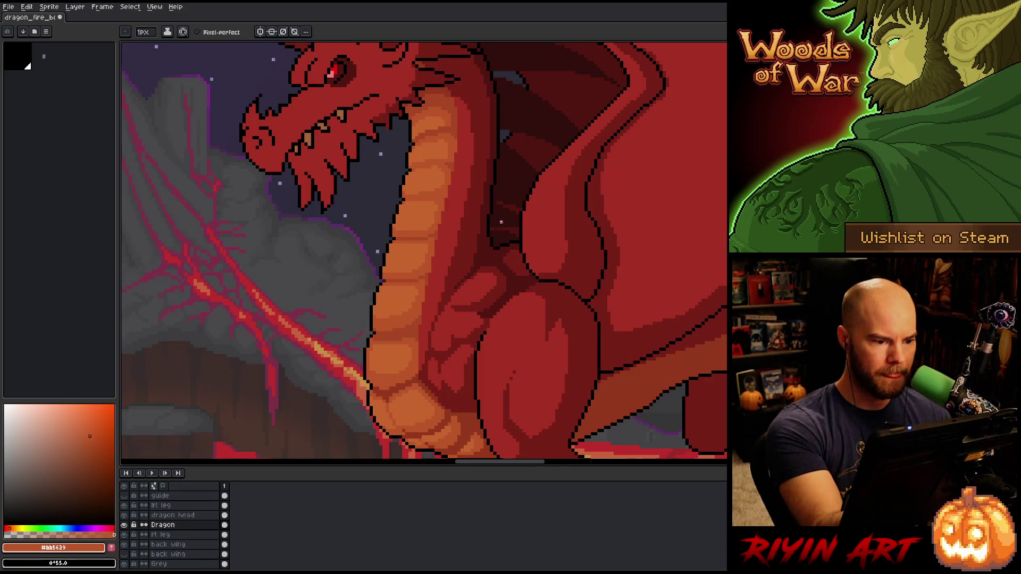
{"action": "left_click", "coordinate": [420, 190], "text": "alt"}
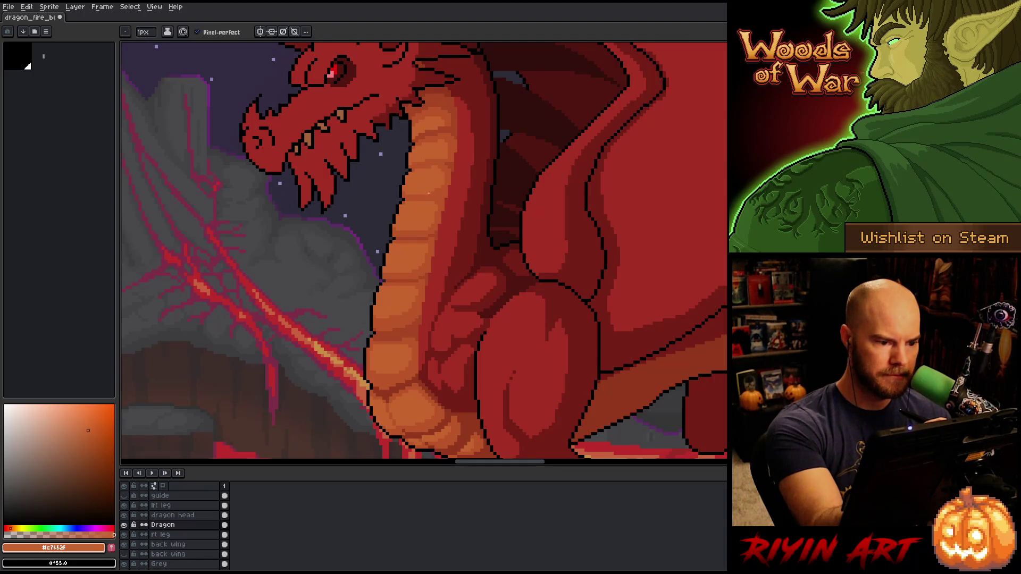
{"action": "left_click", "coordinate": [446, 154], "text": "alt"}
{"action": "left_click", "coordinate": [425, 166], "text": "alt"}
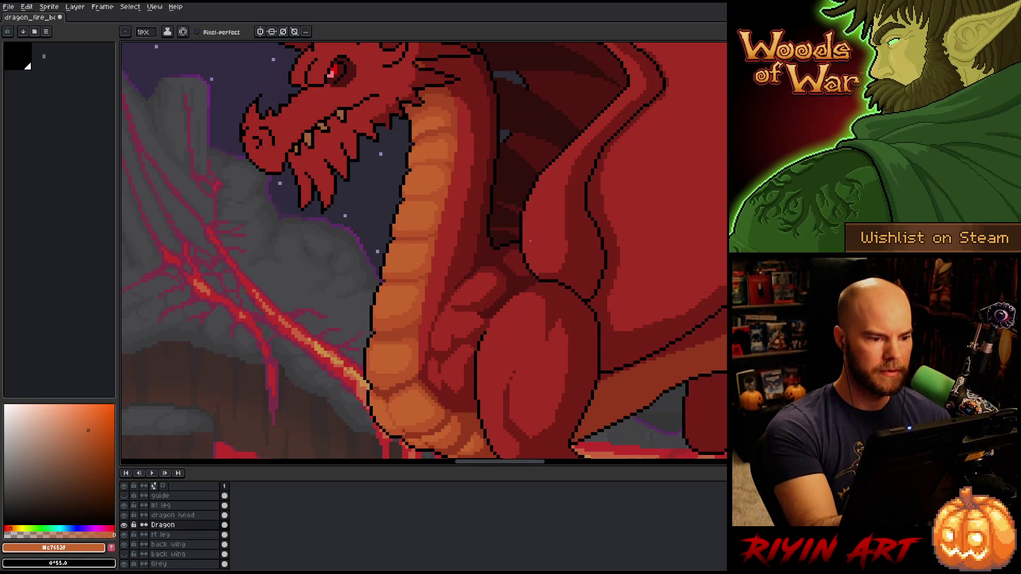
{"action": "left_click", "coordinate": [404, 180], "text": "alt"}
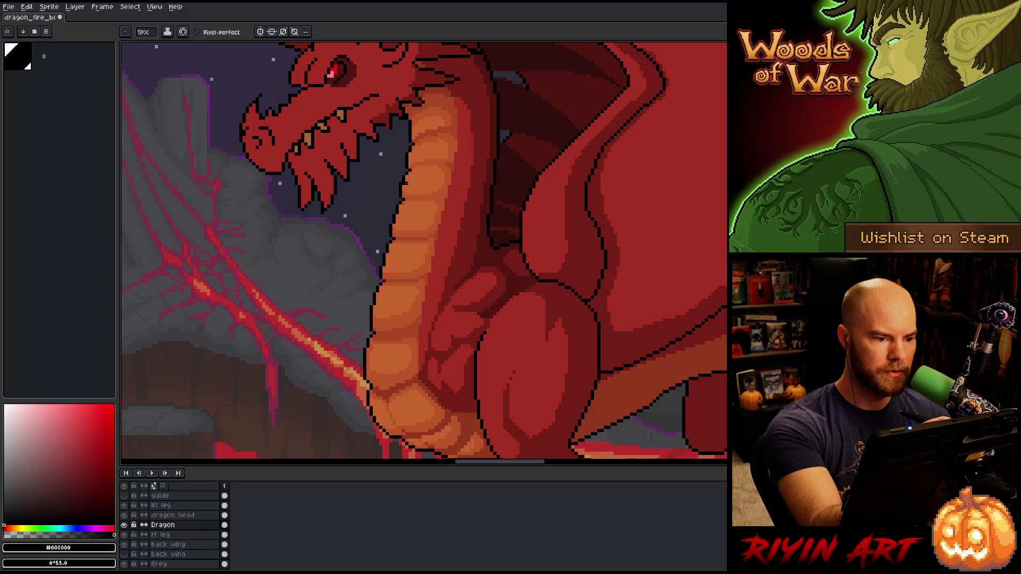
{"action": "left_click", "coordinate": [404, 181], "text": "alt"}
{"action": "left_click", "coordinate": [405, 171], "text": "alt"}
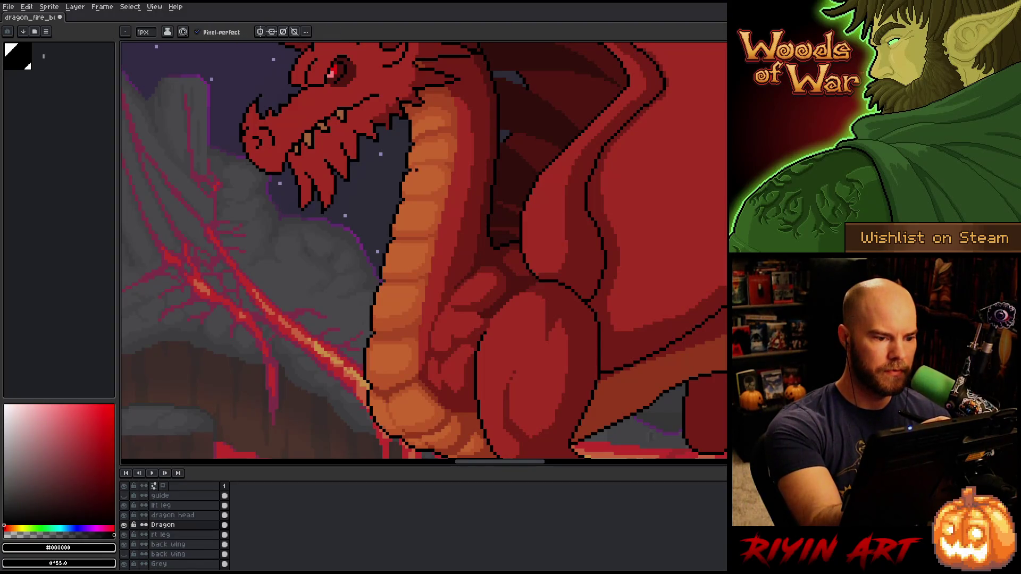
{"action": "key", "text": "ctrl+s"}
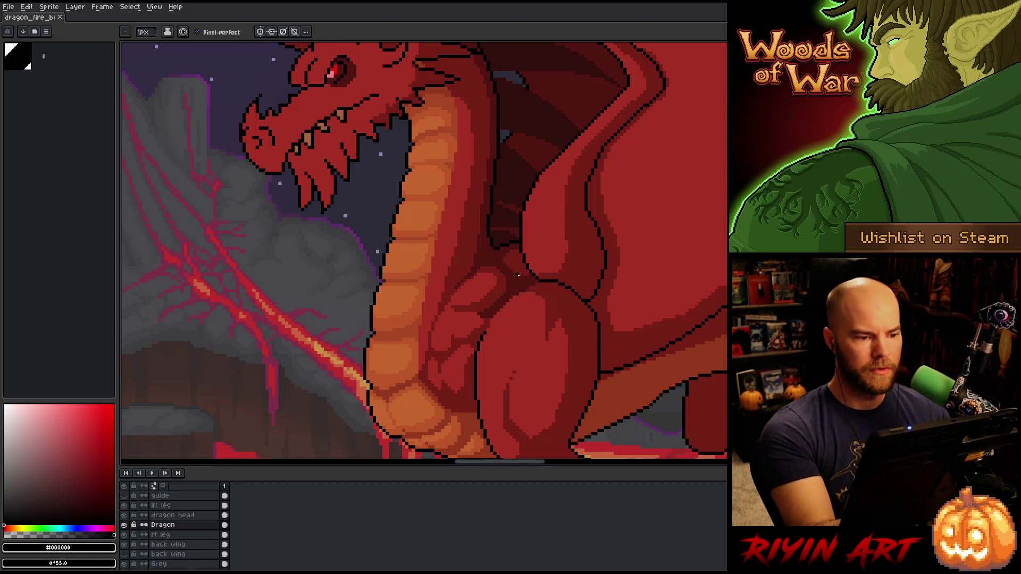
Paint an orange pixel on the belly, sample the body reds, and recentre the view on the neck
{"action": "right_click", "coordinate": [492, 260]}
{"action": "key", "text": "Escape"}
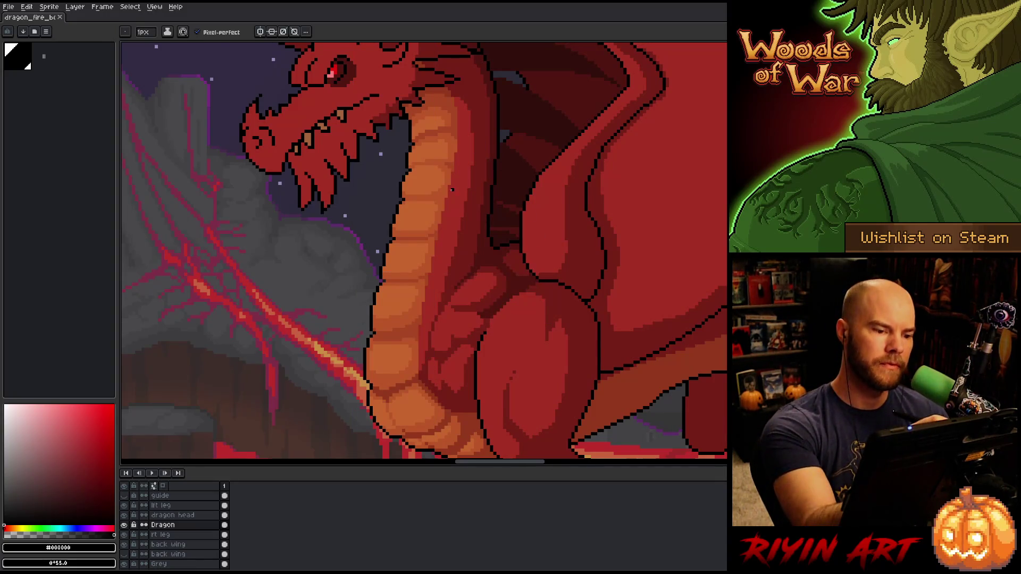
{"action": "left_click", "coordinate": [445, 197], "text": "alt"}
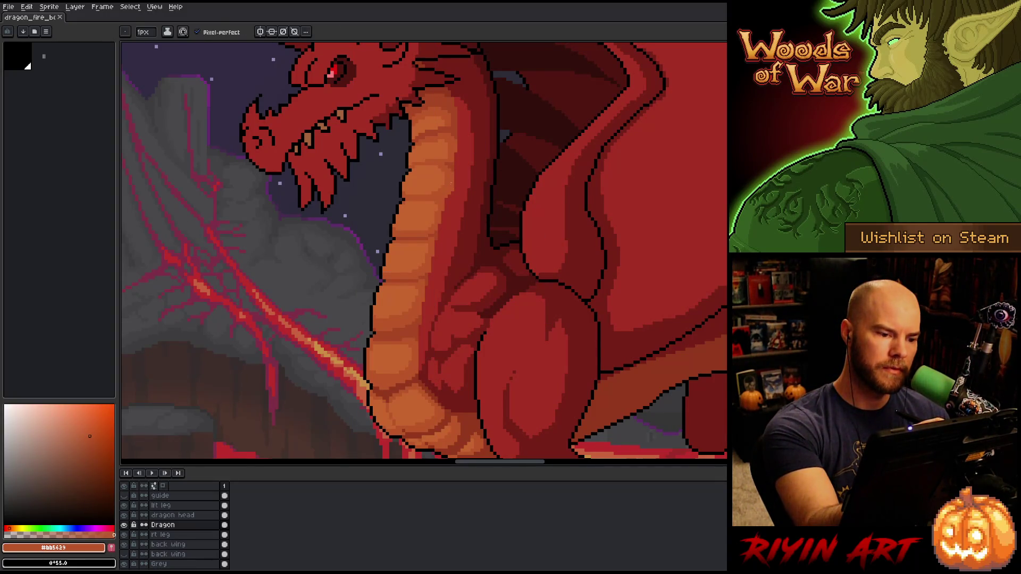
{"action": "left_click", "coordinate": [457, 147]}
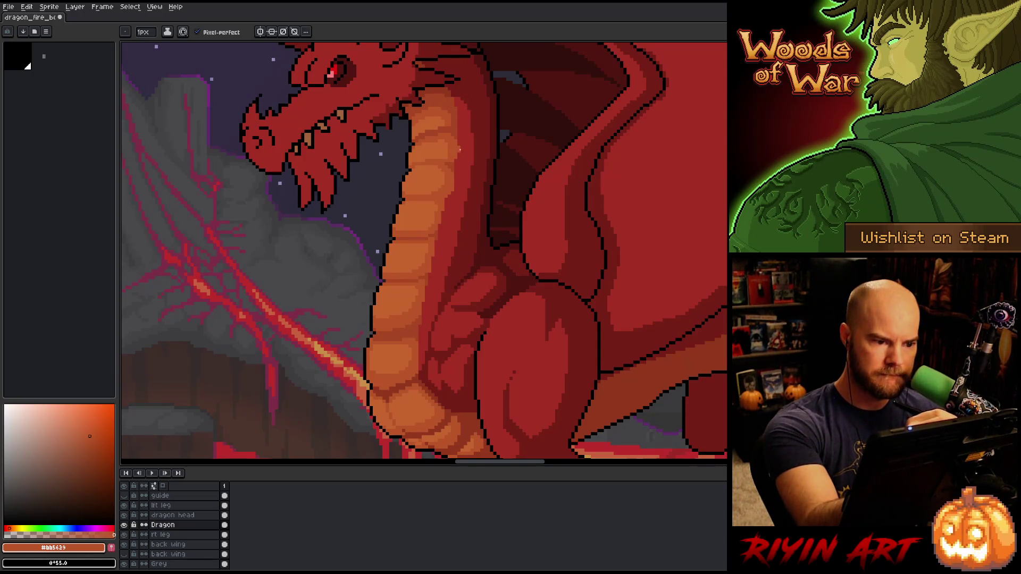
{"action": "left_click", "coordinate": [456, 134], "text": "alt"}
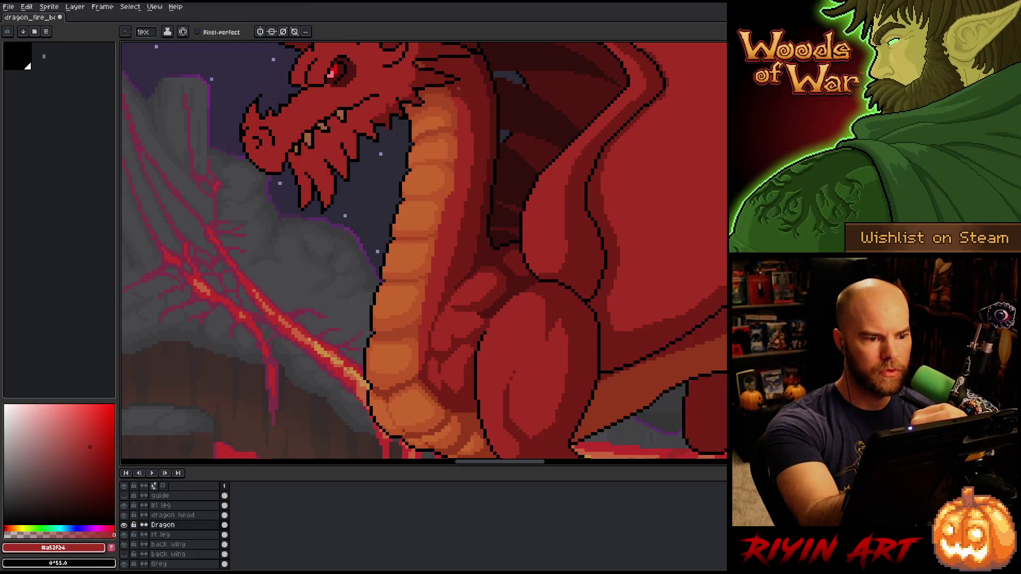
{"action": "left_click", "coordinate": [449, 98], "text": "alt"}
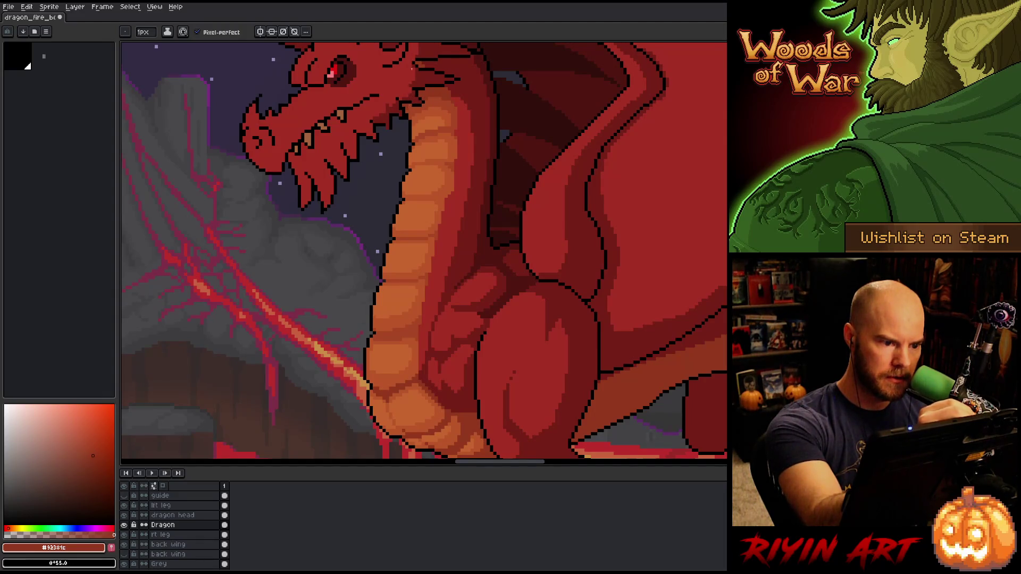
{"action": "right_click", "coordinate": [491, 258]}
{"action": "left_click", "coordinate": [534, 314]}
{"action": "mouse_move", "coordinate": [534, 313]}
{"action": "left_mouse_down"}
{"action": "mouse_move", "coordinate": [563, 290]}
{"action": "mouse_move", "coordinate": [579, 299]}
{"action": "mouse_move", "coordinate": [576, 276]}
{"action": "left_mouse_up"}
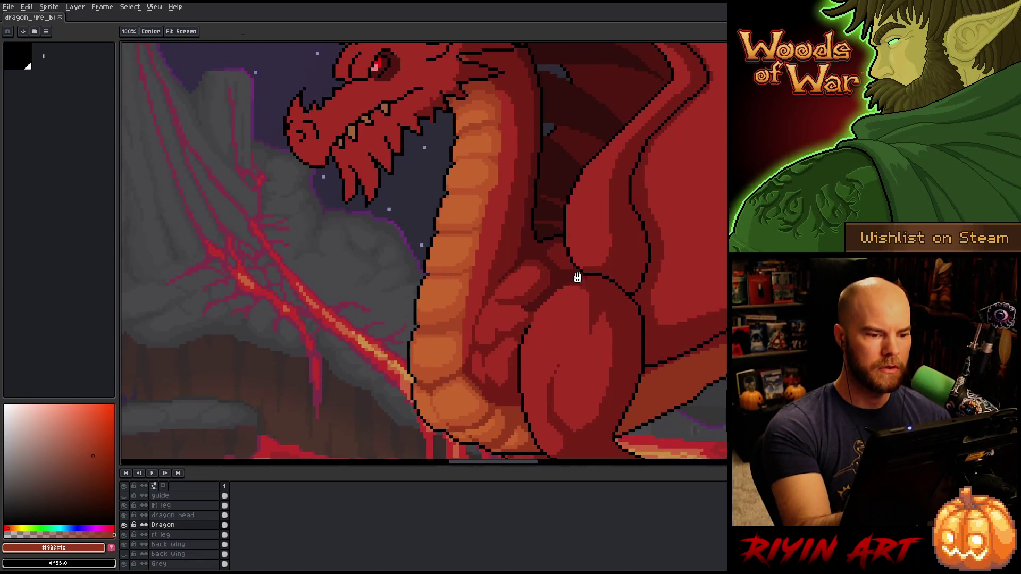
Sample the belly orange and the body red, then save the sprite
{"action": "left_click", "coordinate": [489, 205], "text": "alt"}
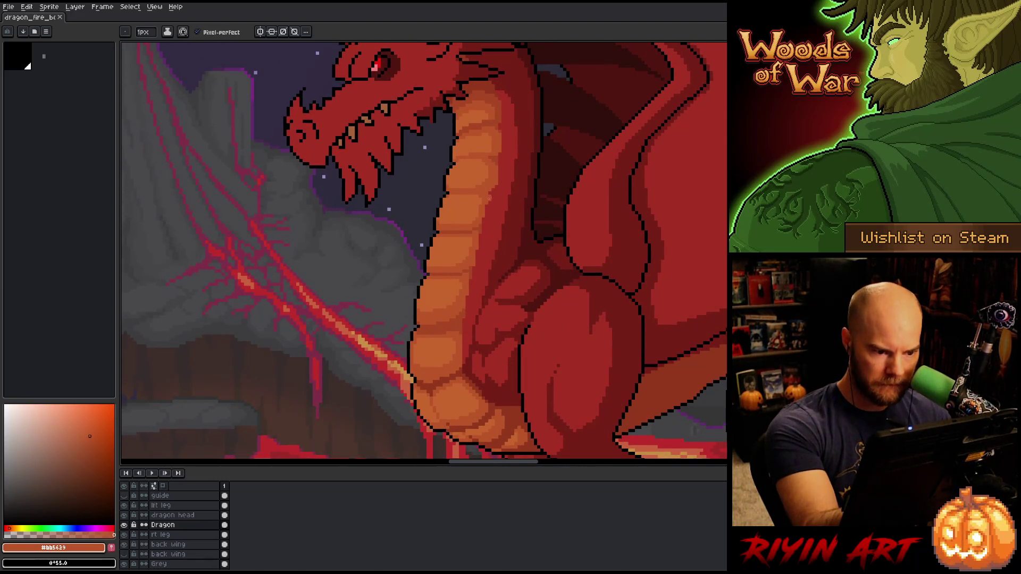
{"action": "left_click", "coordinate": [489, 195], "text": "alt"}
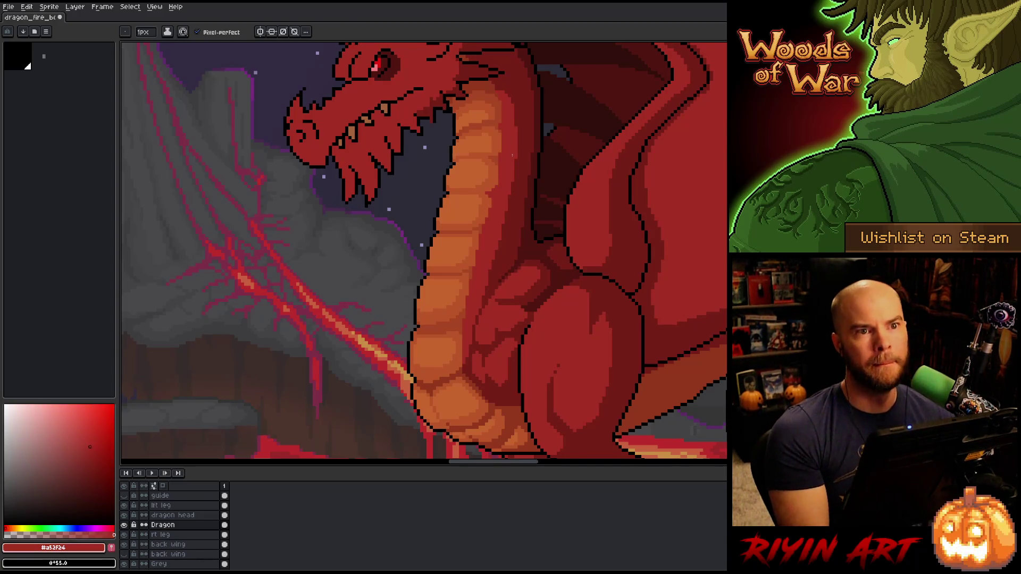
{"action": "key", "text": "ctrl+s"}
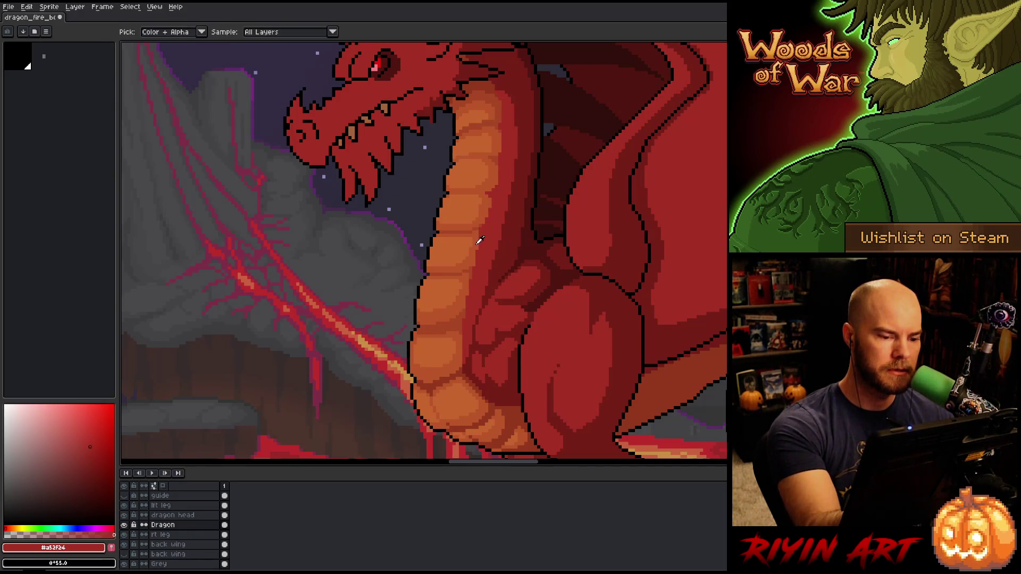
Alternate sampling neck oranges and body reds while shading the upper neck darker red
{"action": "left_click", "coordinate": [476, 259], "text": "alt"}
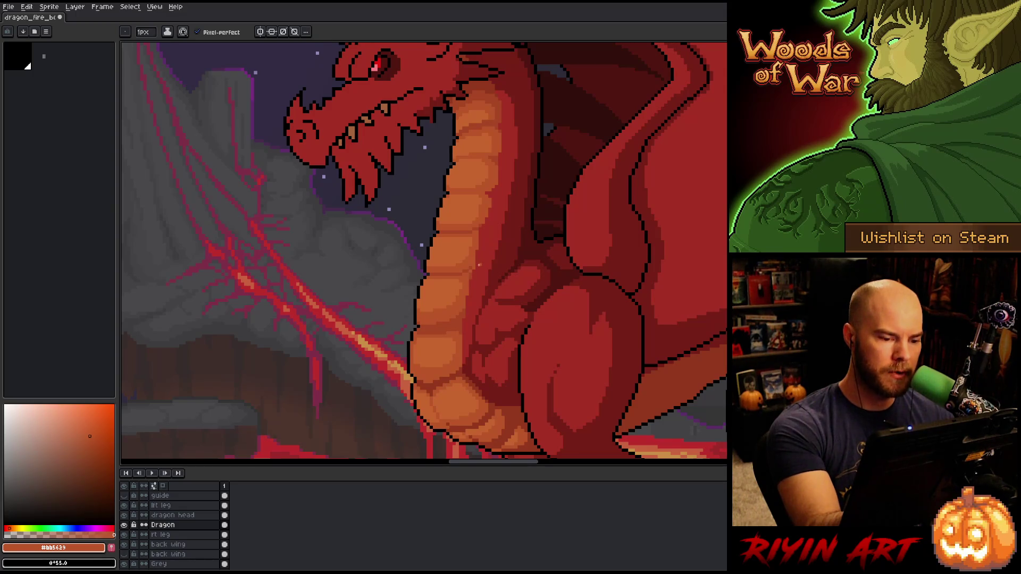
{"action": "left_click", "coordinate": [473, 262], "text": "alt"}
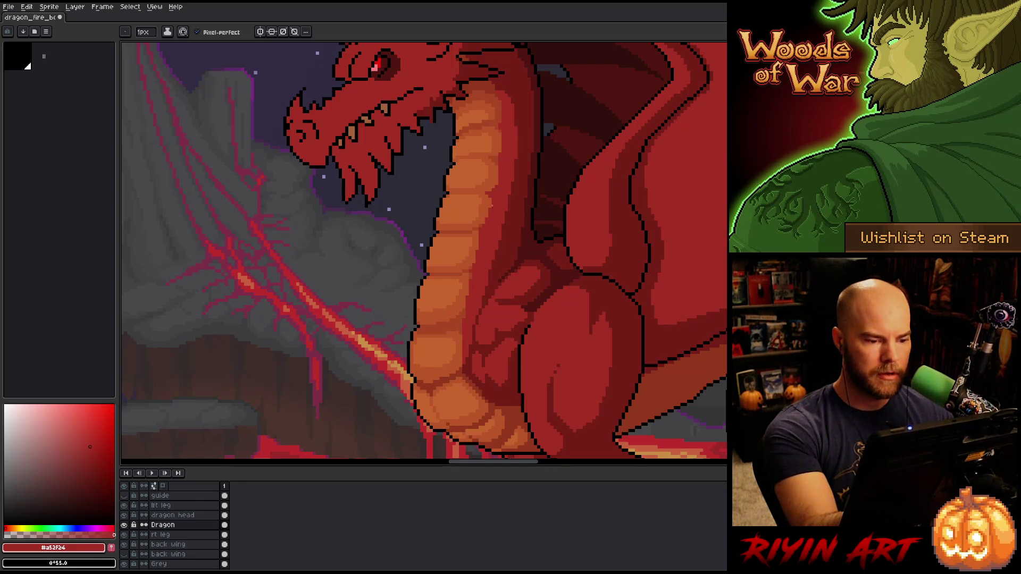
{"action": "left_click", "coordinate": [480, 238], "text": "alt"}
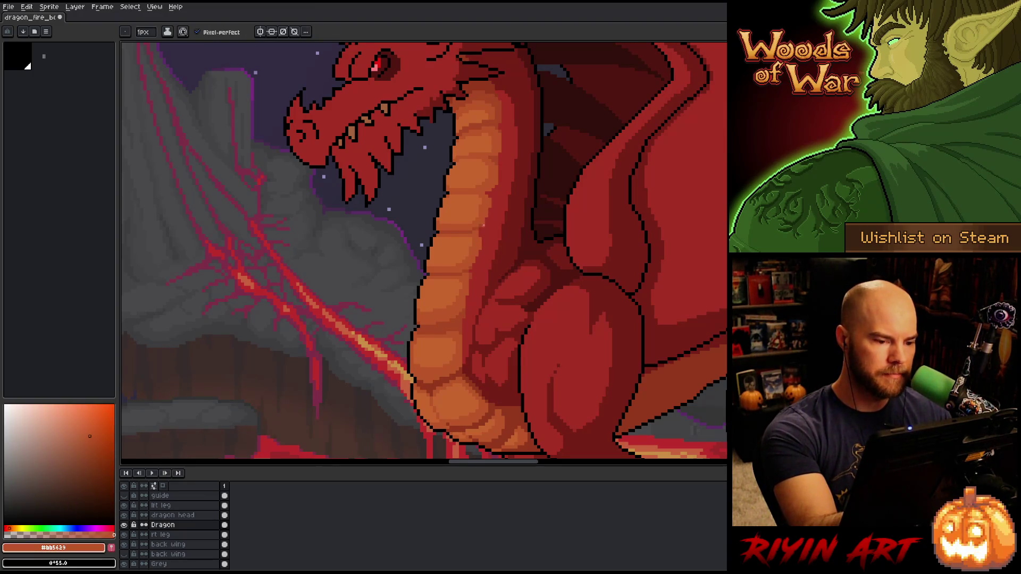
{"action": "left_click", "coordinate": [477, 232], "text": "alt"}
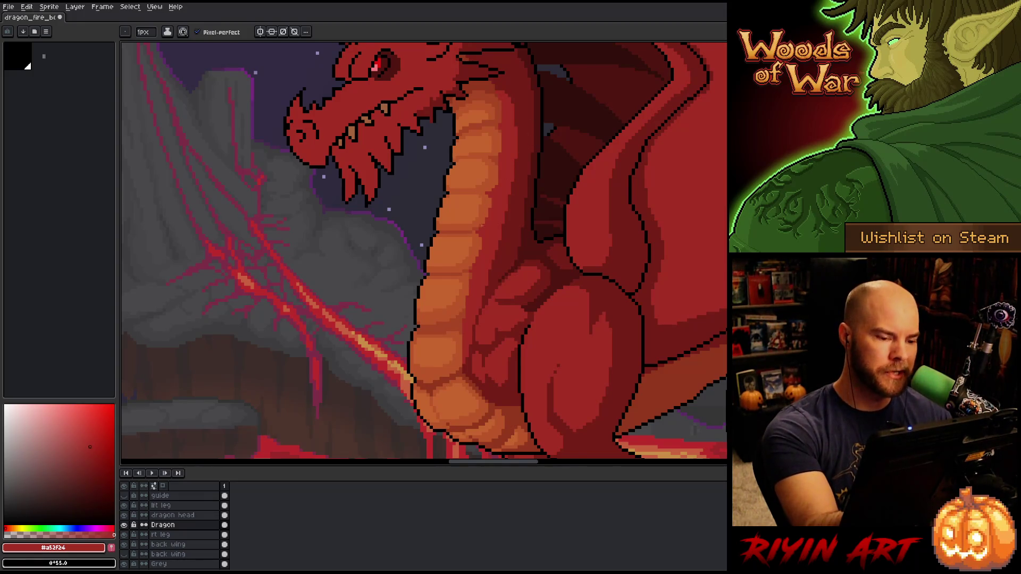
{"action": "left_click", "coordinate": [478, 223], "text": "alt"}
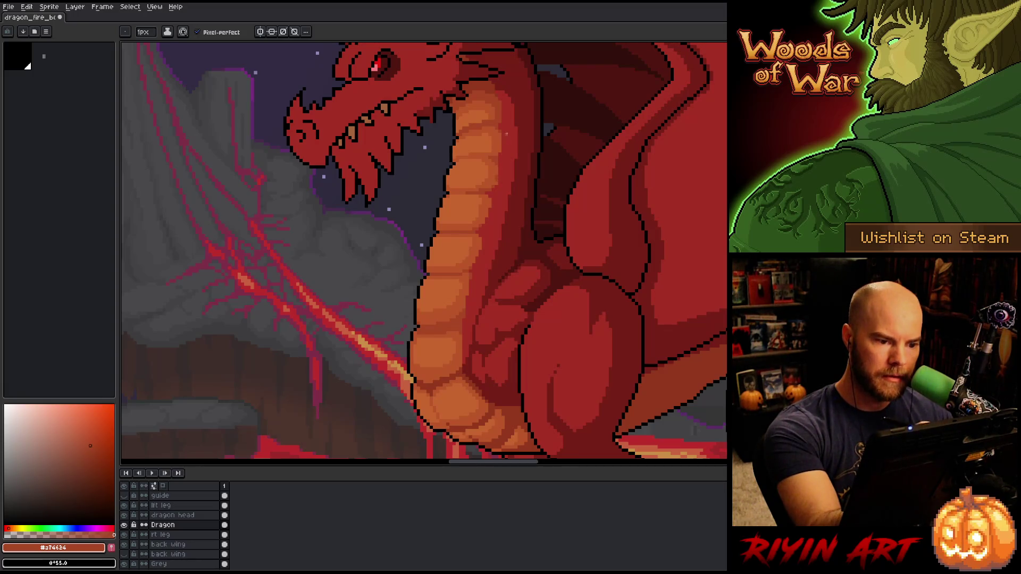
{"action": "left_click", "coordinate": [500, 160], "text": "alt"}
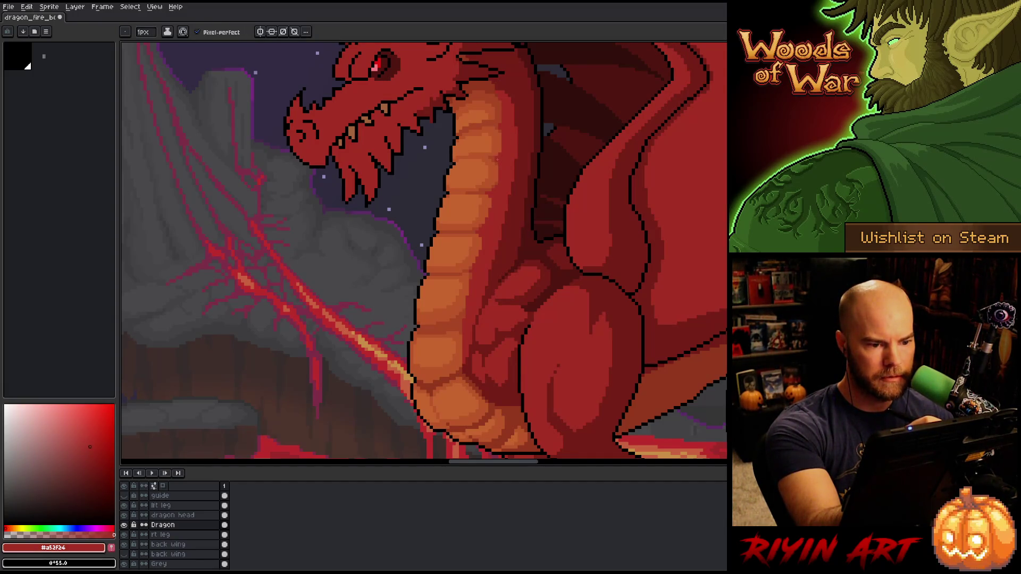
{"action": "left_click", "coordinate": [499, 150], "text": "alt"}
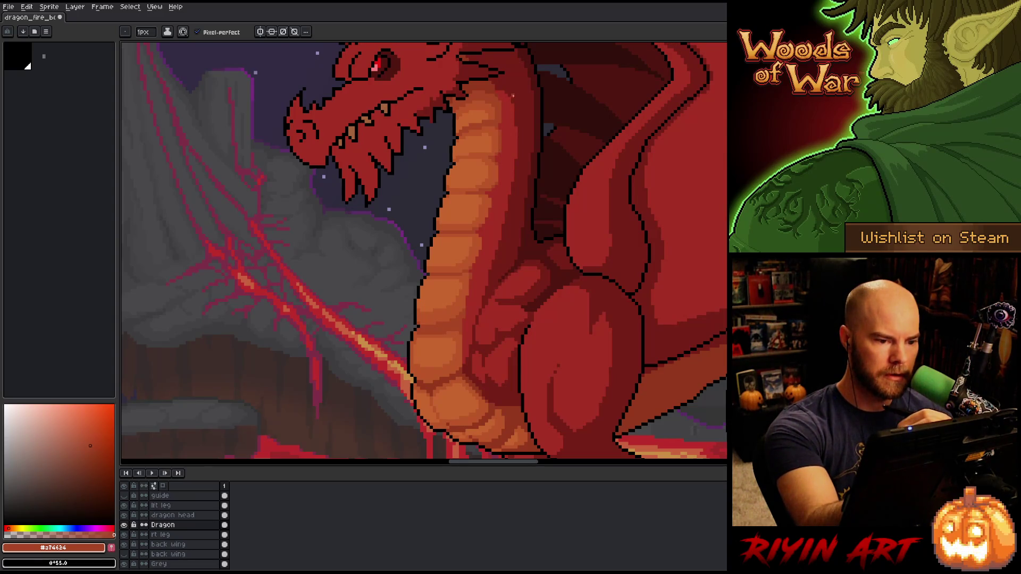
Sample the belly's darker and lighter oranges, then save the sprite twice
{"action": "left_click", "coordinate": [502, 122], "text": "alt"}
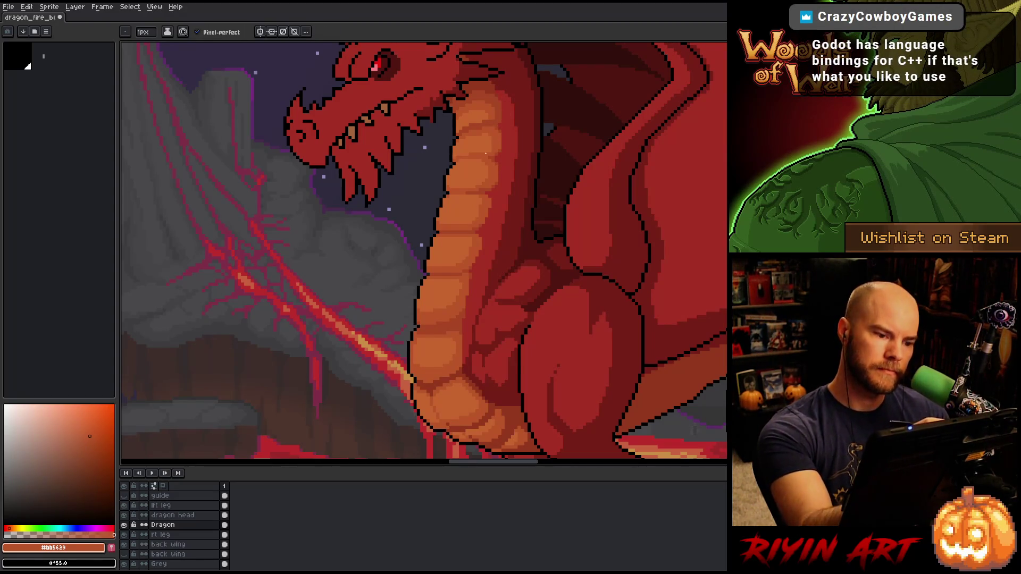
{"action": "left_click", "coordinate": [487, 195], "text": "alt"}
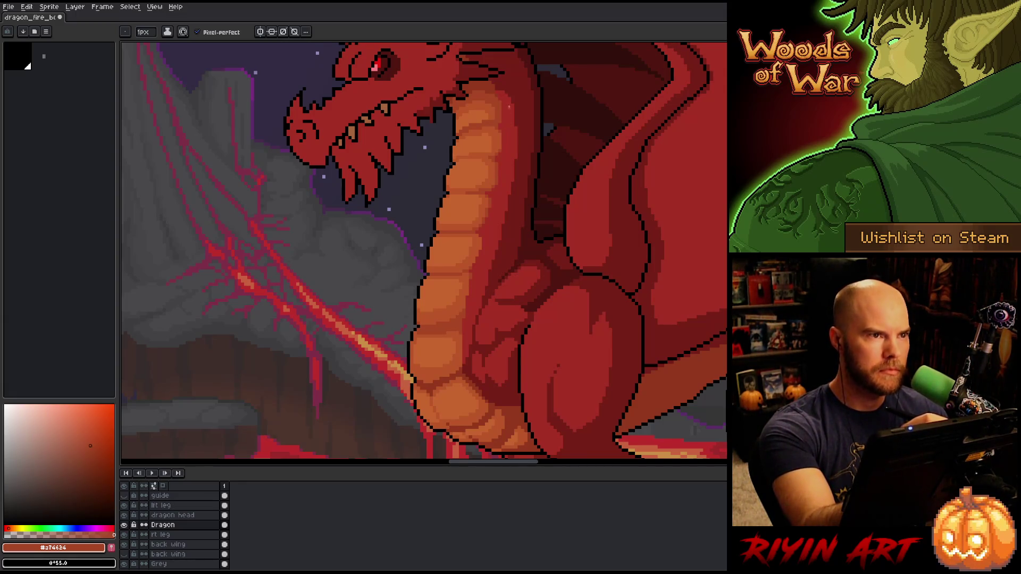
{"action": "left_click", "coordinate": [497, 171], "text": "alt"}
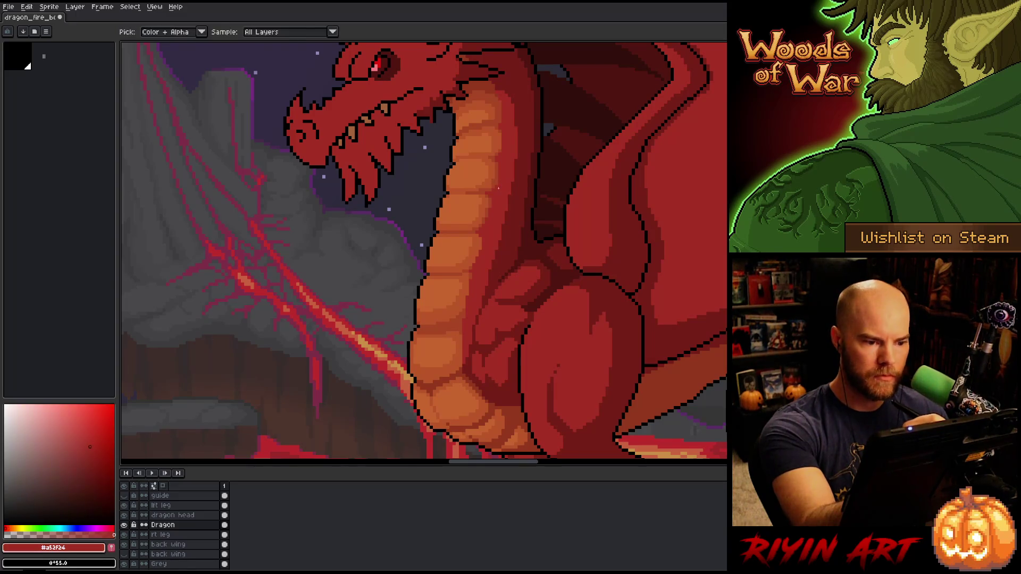
{"action": "left_click", "coordinate": [497, 170], "text": "alt"}
{"action": "left_click", "coordinate": [498, 168], "text": "alt"}
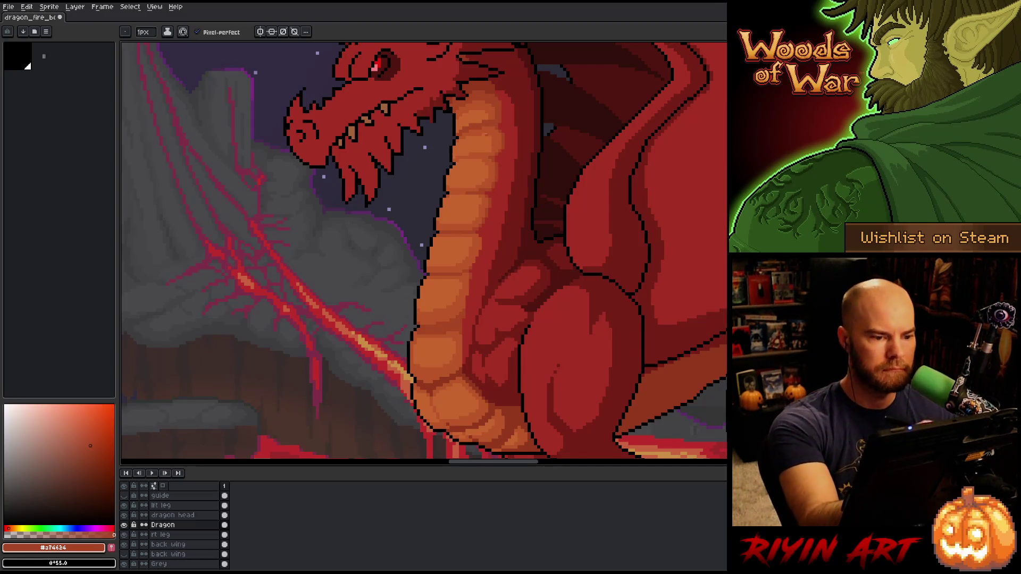
{"action": "key", "text": "ctrl+s"}
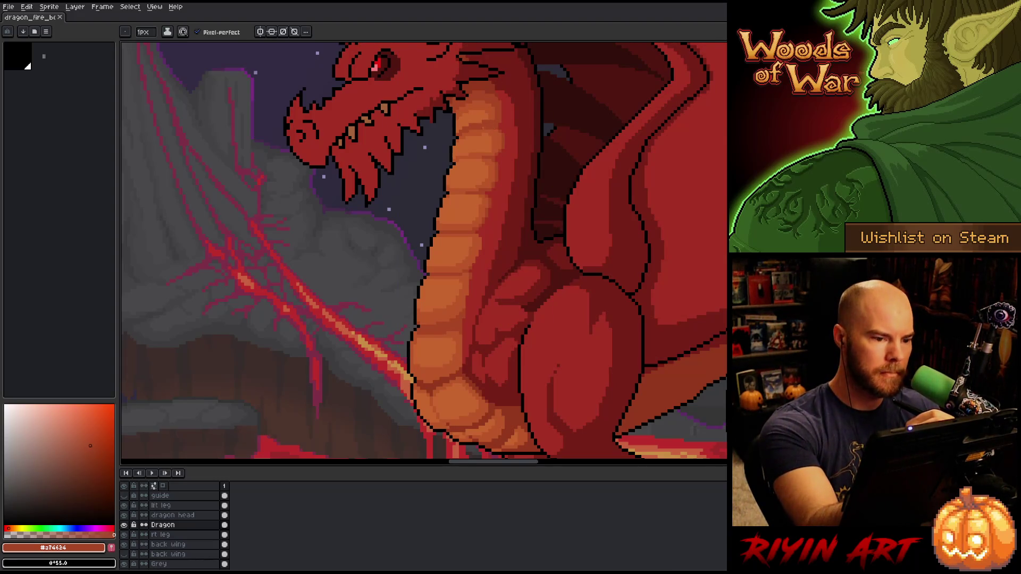
{"action": "key", "text": "ctrl+s"}
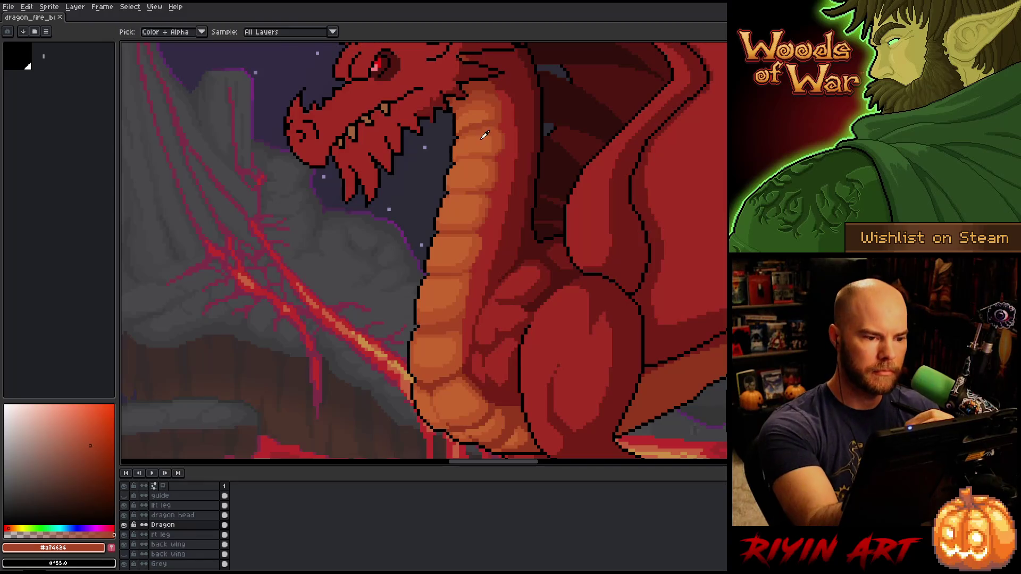
Pick the bright belly orange, save again, and sample the mid belly orange
{"action": "left_click", "coordinate": [481, 134], "text": "alt"}
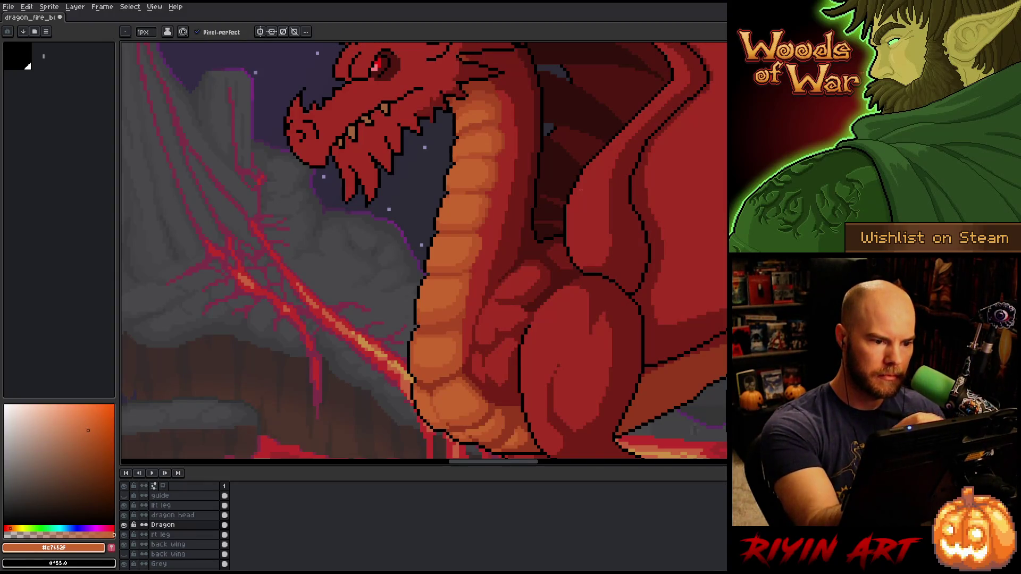
{"action": "key", "text": "ctrl+s"}
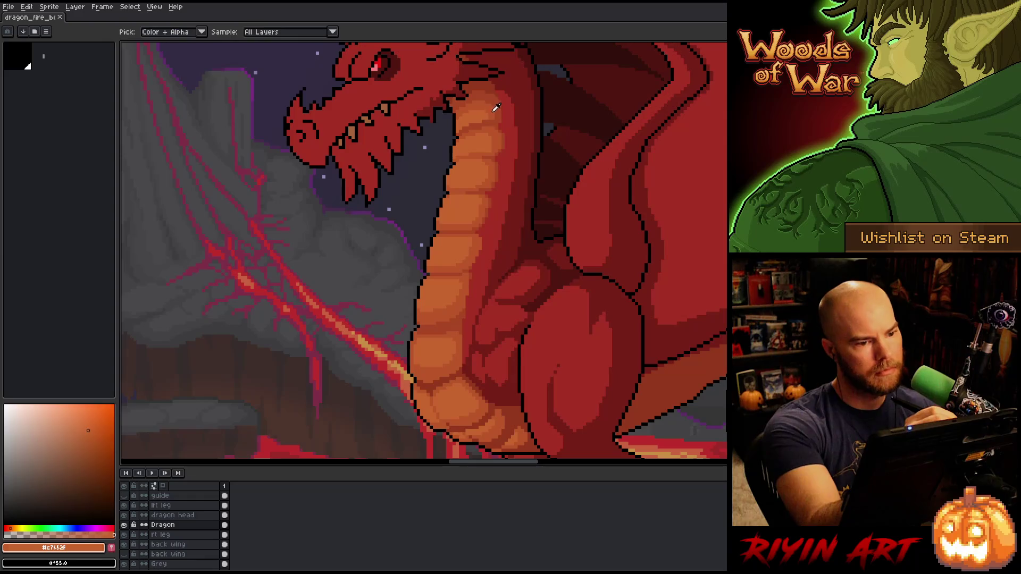
{"action": "left_click", "coordinate": [497, 107], "text": "alt"}
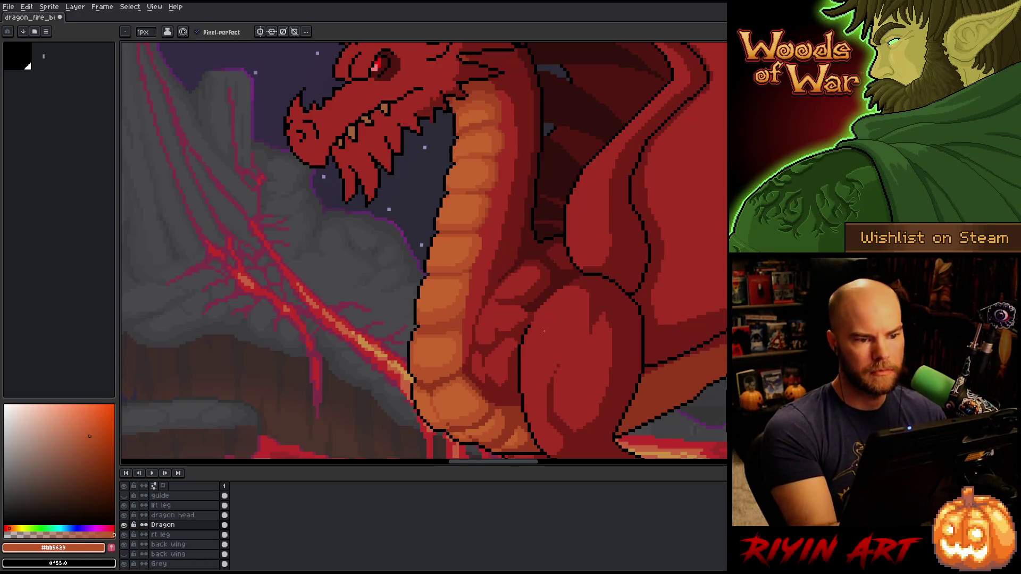
{"action": "key", "text": "g"}
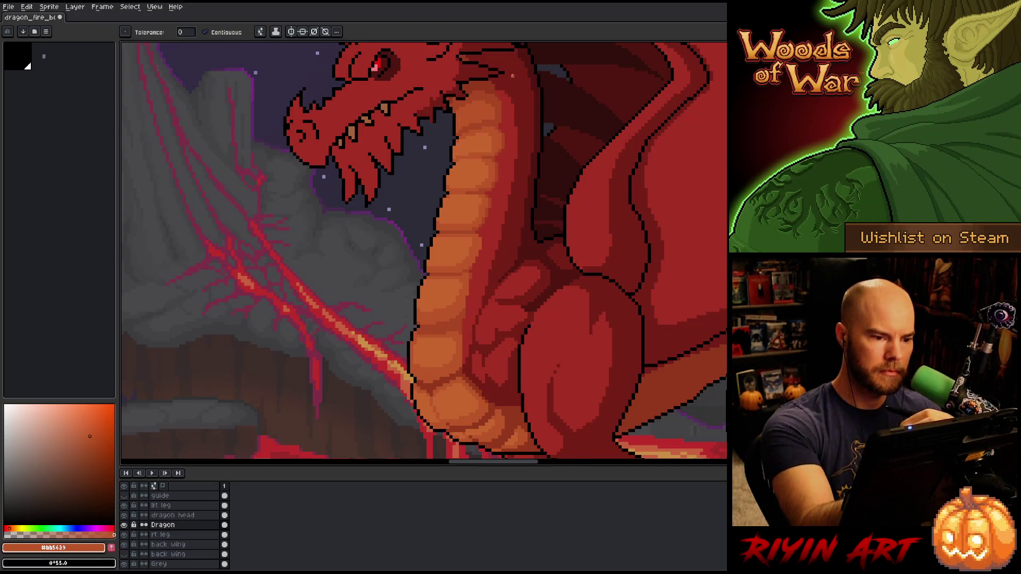
{"action": "key", "text": "b"}
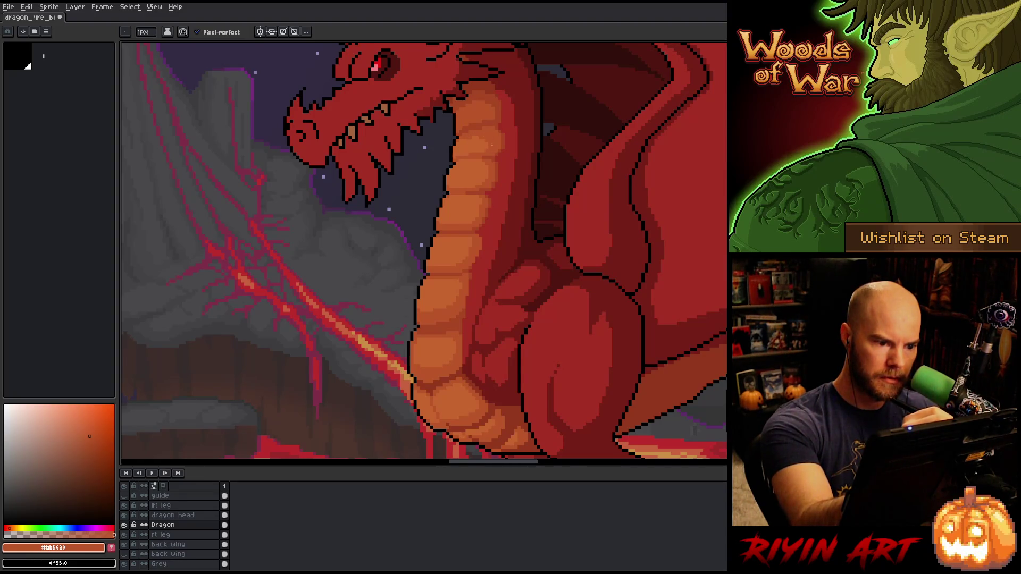
{"action": "left_click", "coordinate": [482, 135], "text": "alt"}
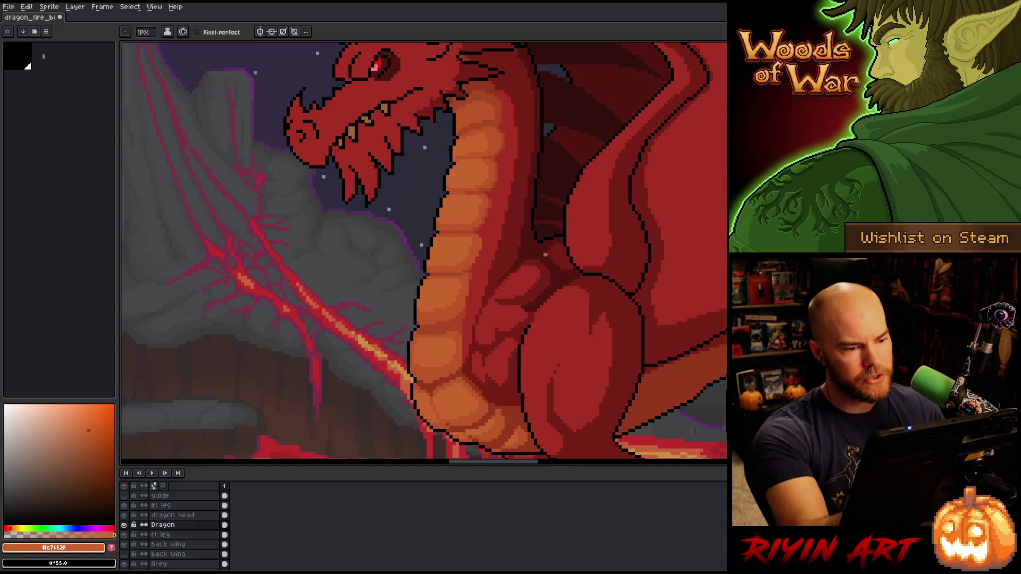
{"action": "left_click", "coordinate": [477, 137], "text": "alt"}
{"action": "left_click", "coordinate": [477, 133], "text": "alt"}
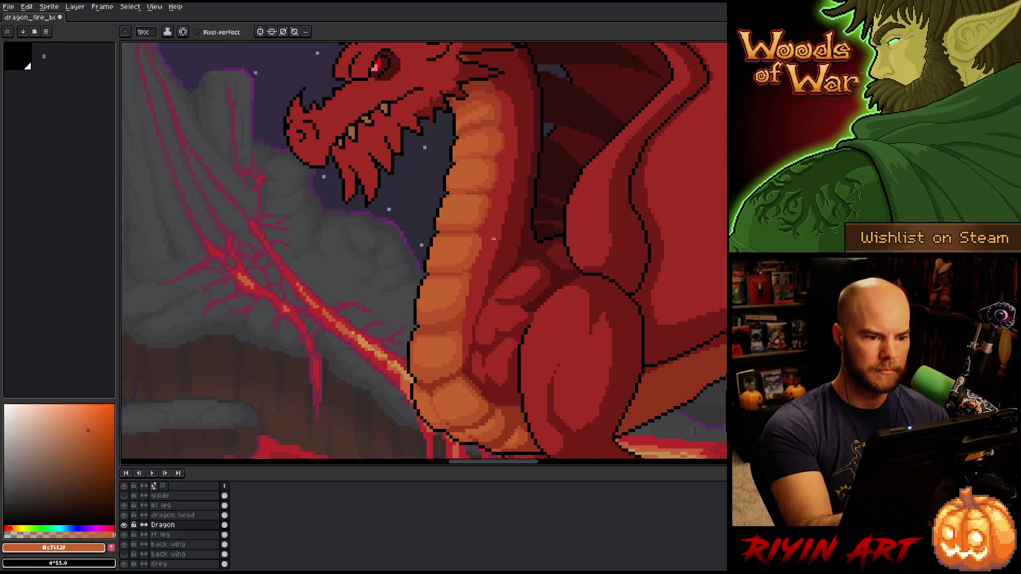
{"action": "left_click", "coordinate": [485, 106], "text": "alt"}
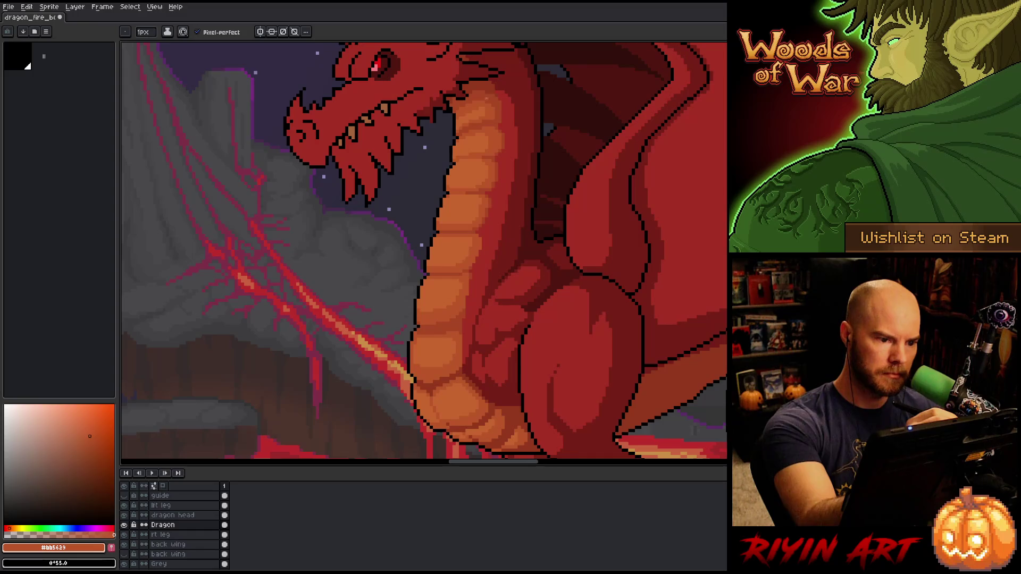
{"action": "left_click", "coordinate": [485, 112], "text": "alt"}
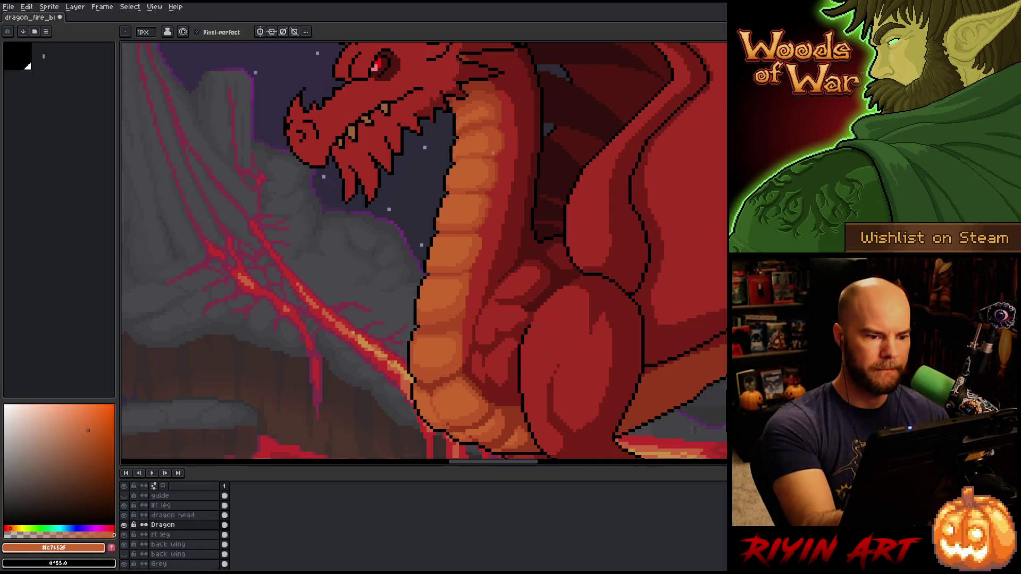
{"action": "left_click_drag", "start_coordinate": [505, 227], "coordinate": [514, 184]}
Sample the orange-brown, mid orange, red-orange and darker red tones from the dragon's body
{"action": "left_click", "coordinate": [479, 240], "text": "alt"}
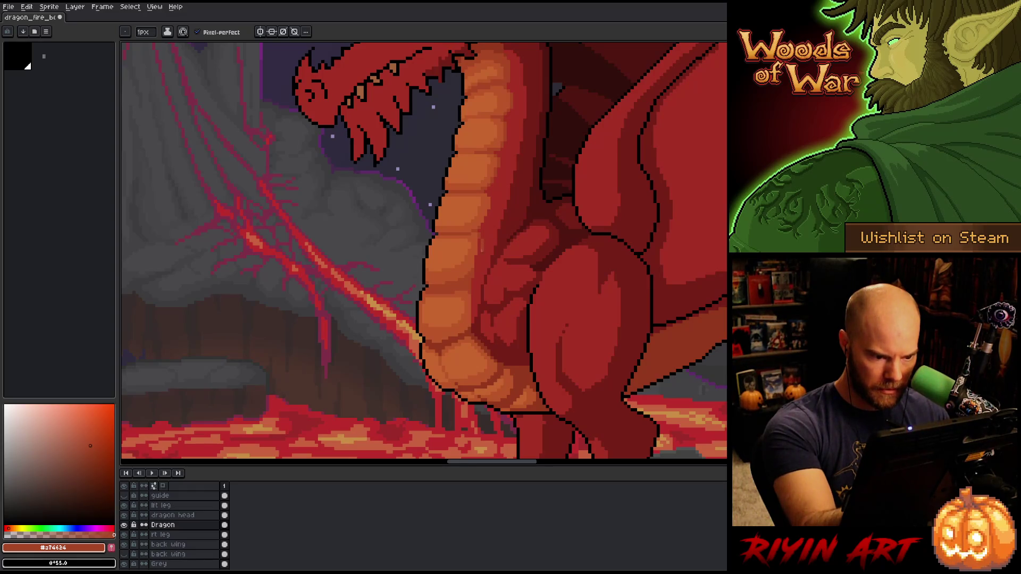
{"action": "left_click", "coordinate": [479, 241], "text": "alt"}
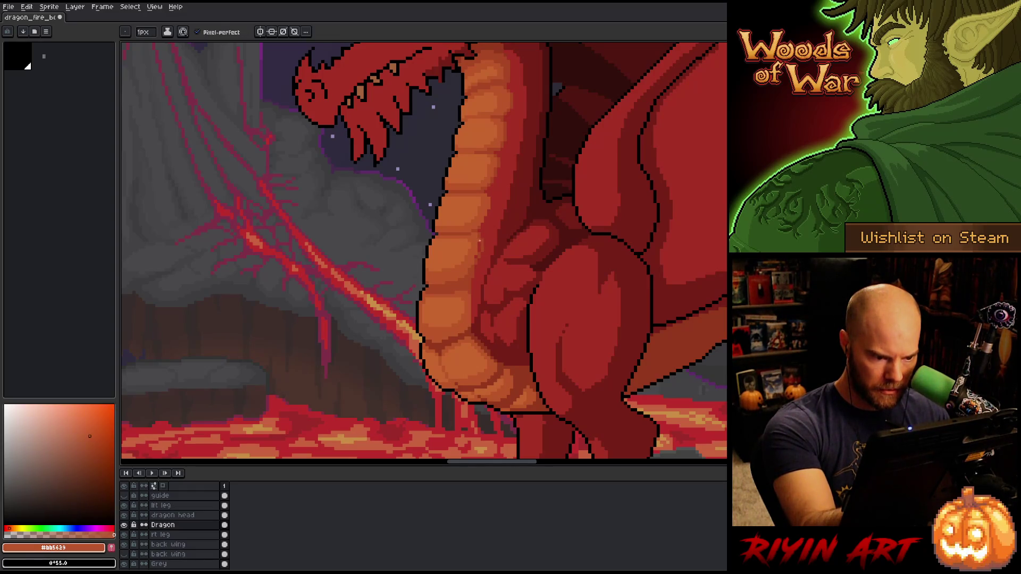
{"action": "left_click", "coordinate": [483, 239], "text": "alt"}
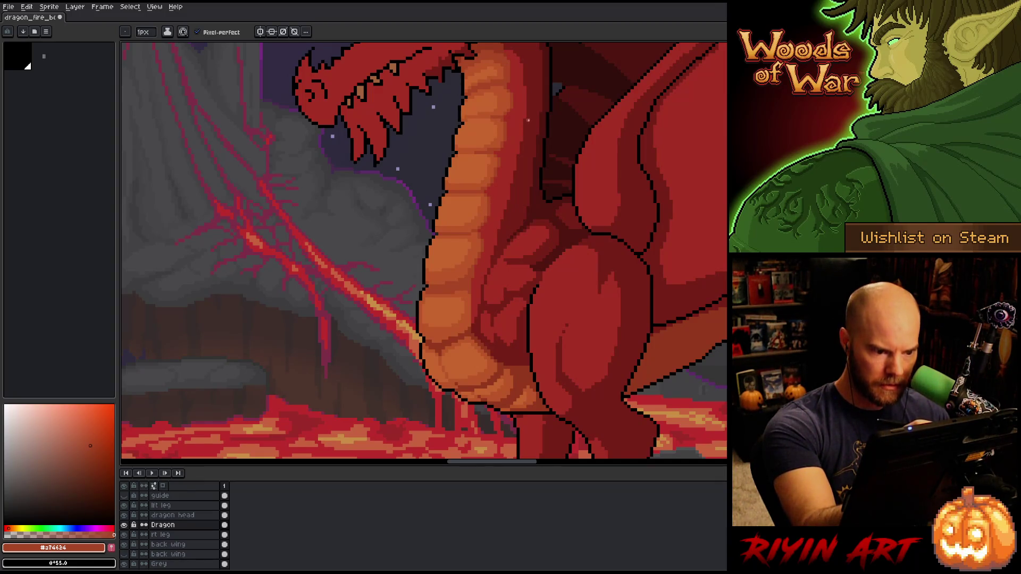
{"action": "left_click", "coordinate": [480, 266], "text": "alt"}
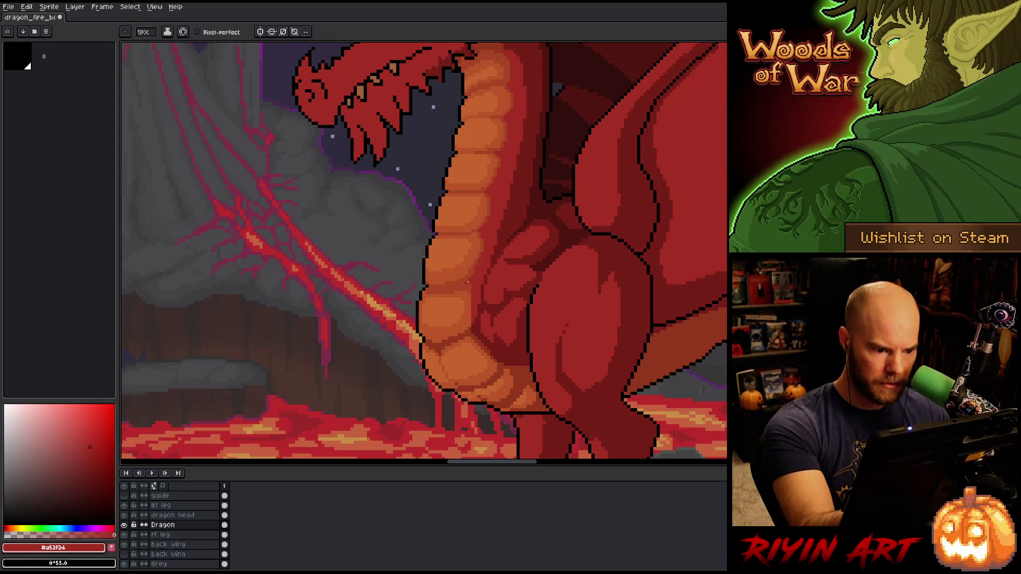
{"action": "left_click", "coordinate": [481, 259], "text": "alt"}
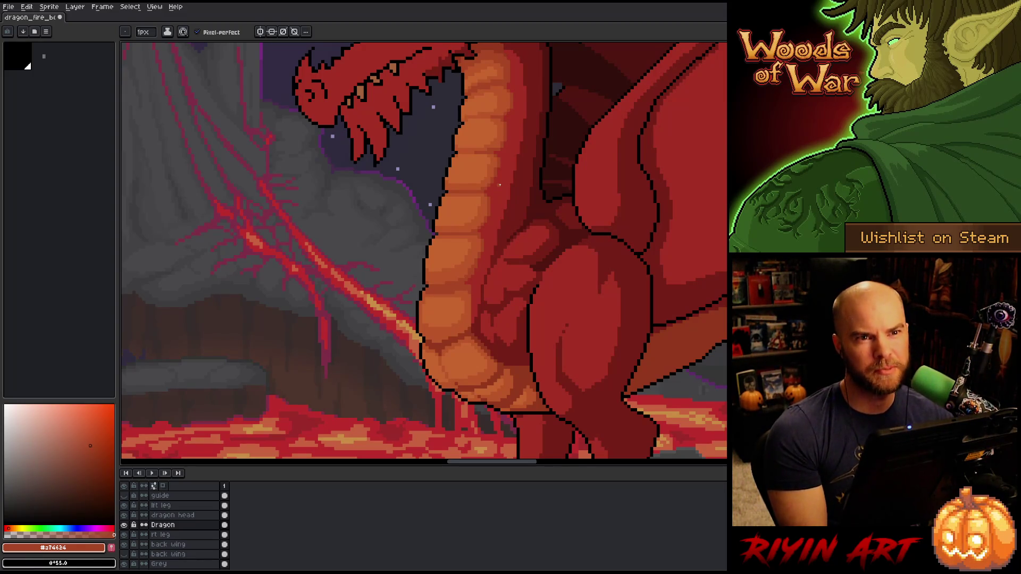
Back on the pencil, sample darker red and oranges to shade the thigh and lower belly
{"action": "key", "text": "v"}
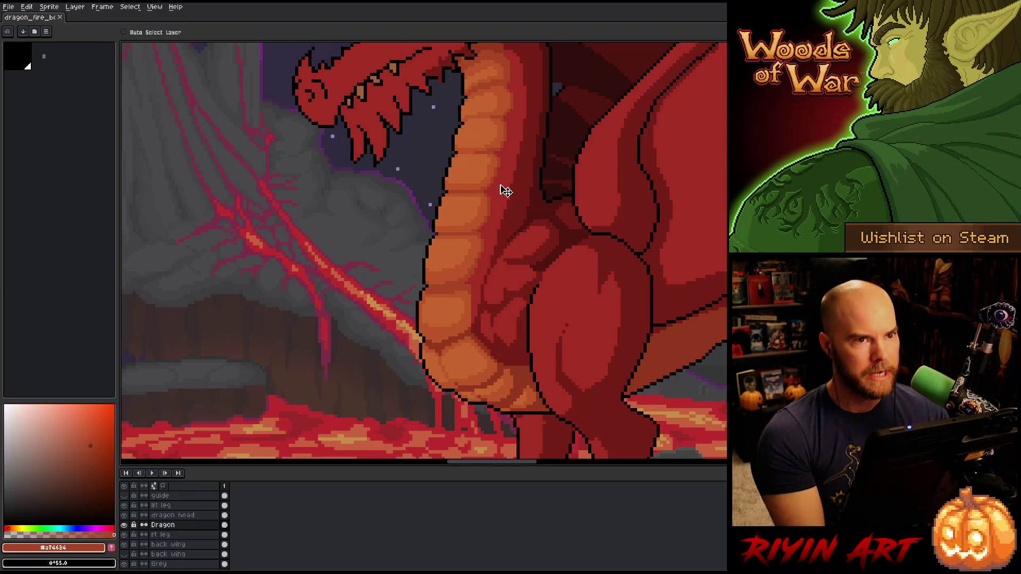
{"action": "key", "text": "b"}
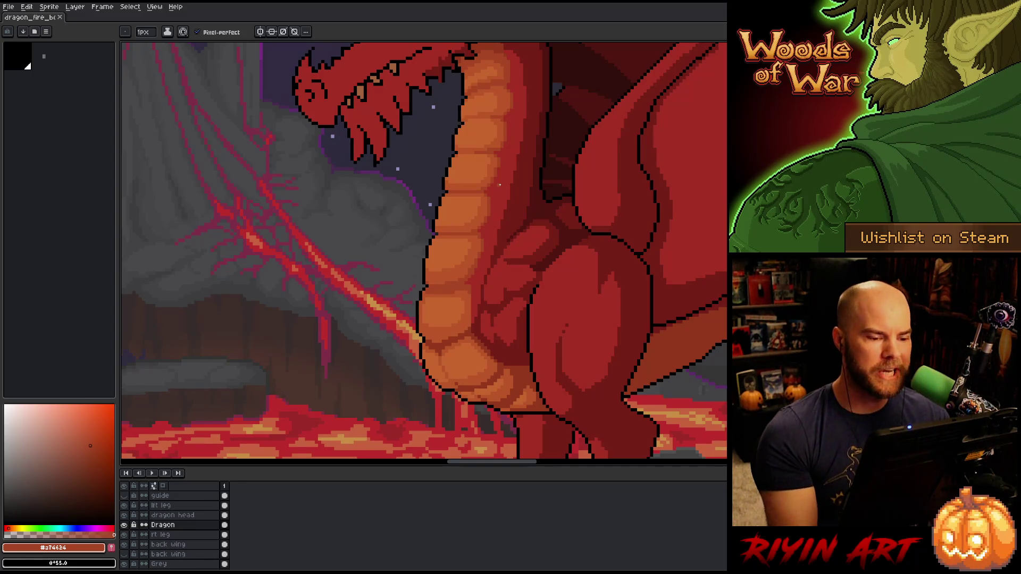
{"action": "left_click", "coordinate": [469, 285], "text": "alt"}
{"action": "left_click", "coordinate": [471, 295], "text": "alt"}
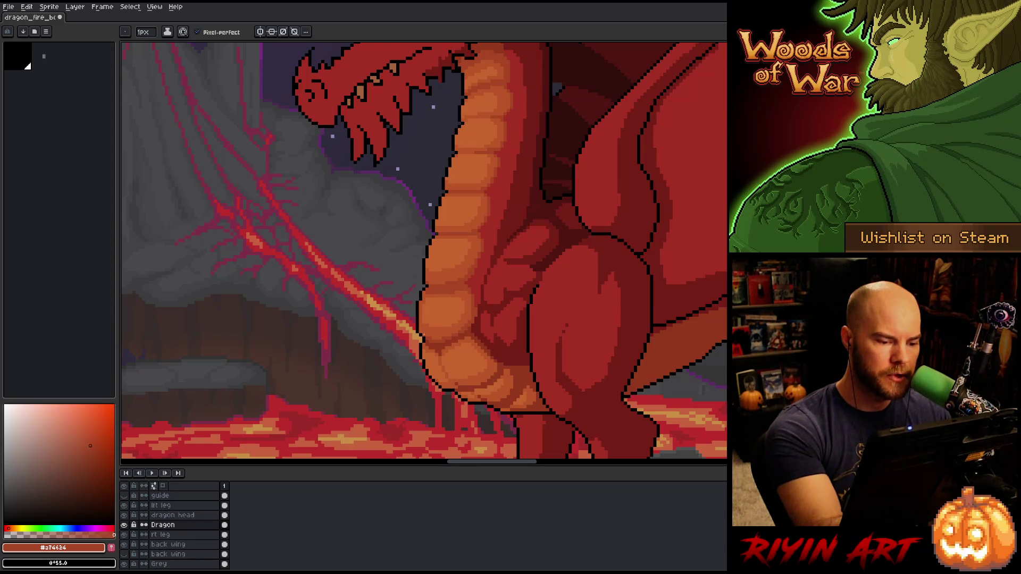
{"action": "left_click", "coordinate": [462, 294], "text": "alt"}
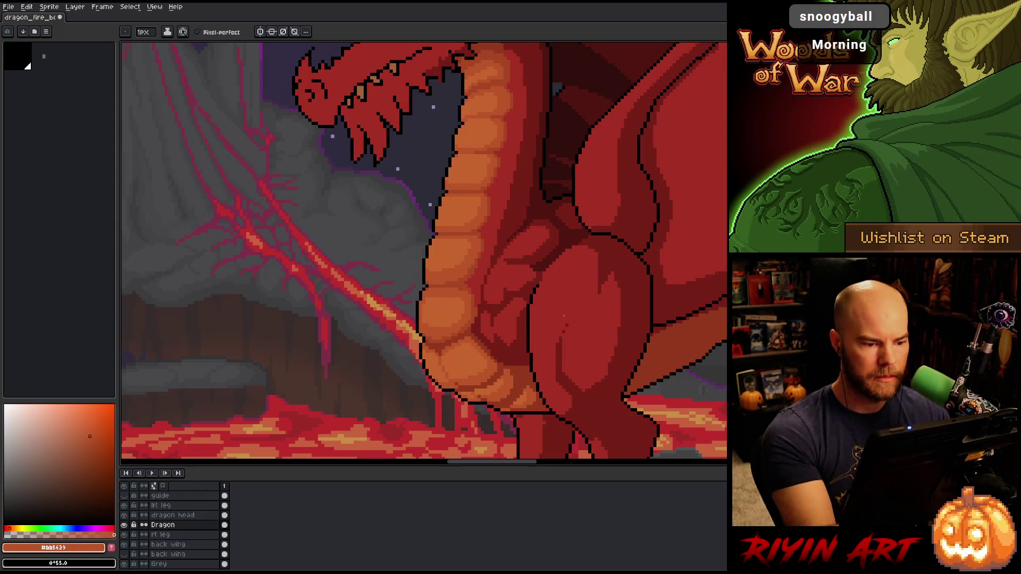
{"action": "key", "text": "alt"}
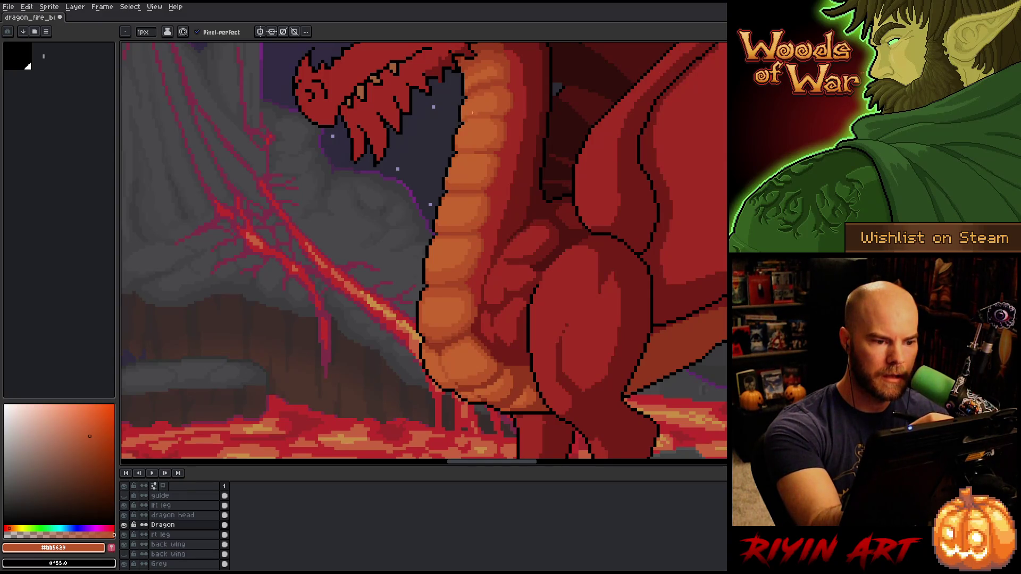
{"action": "left_click_drag", "start_coordinate": [539, 294], "coordinate": [542, 303]}
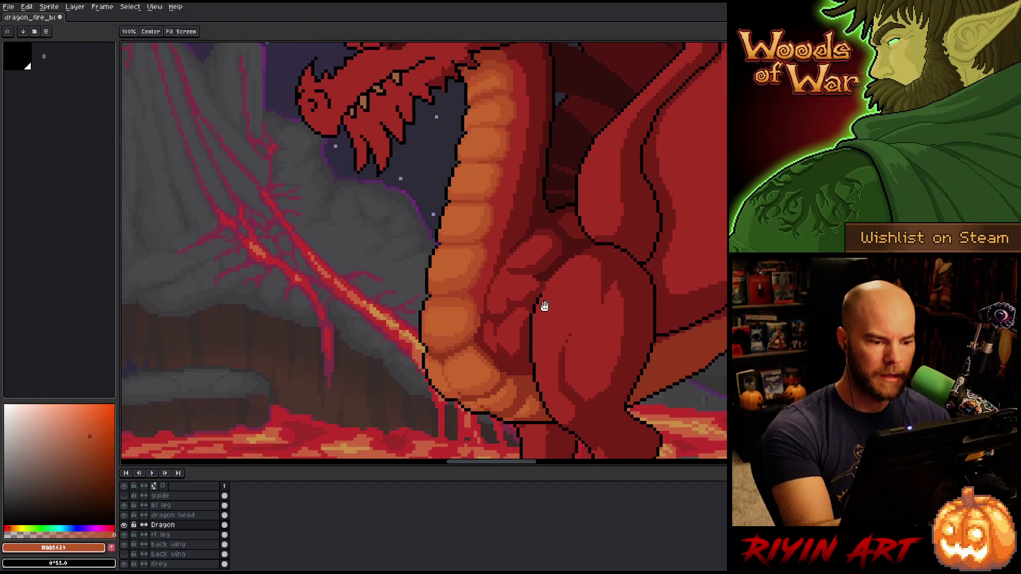
Save the sprite with Ctrl+S and zoom out three wheel notches to the full canvas
{"action": "key", "text": "ctrl+s"}
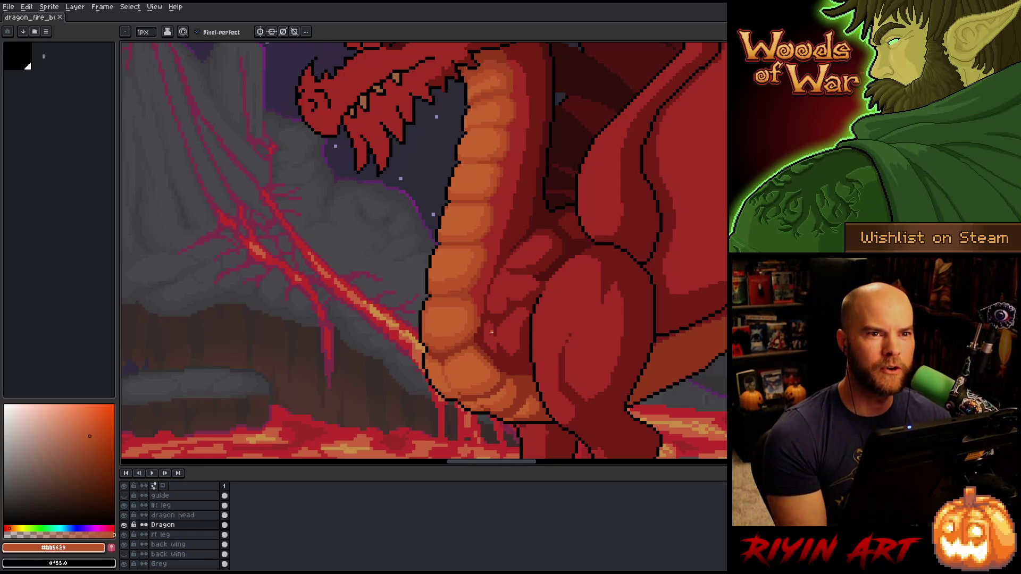
{"action": "key", "text": "ctrl"}
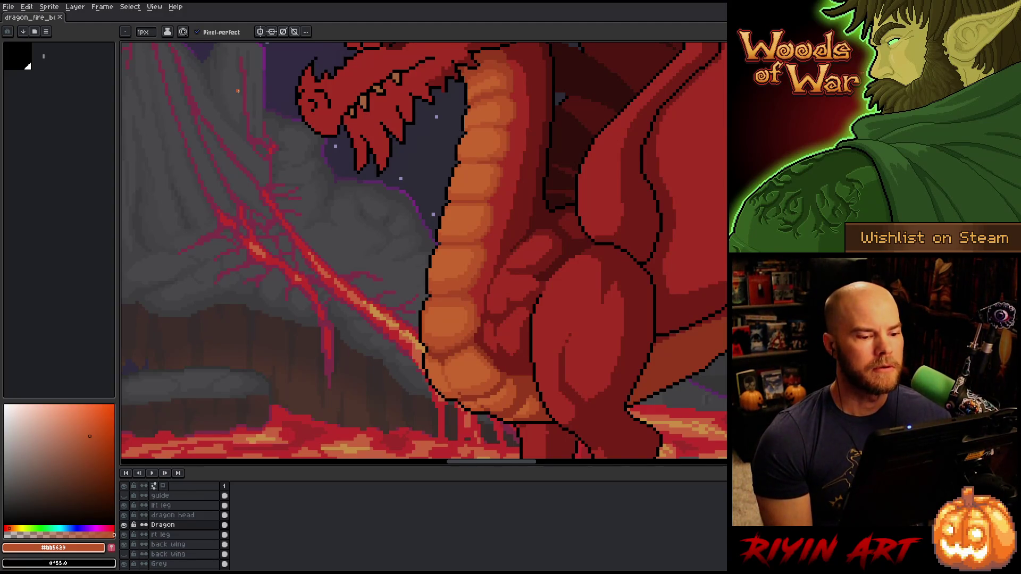
{"action": "scroll", "coordinate": [361, 258], "scroll_direction": "down", "scroll_amount": 2}
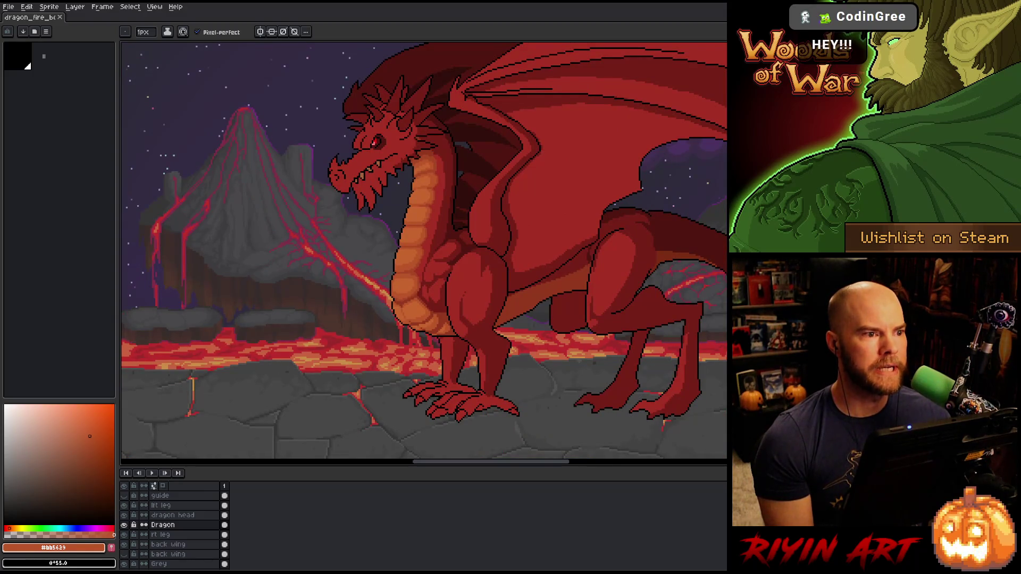
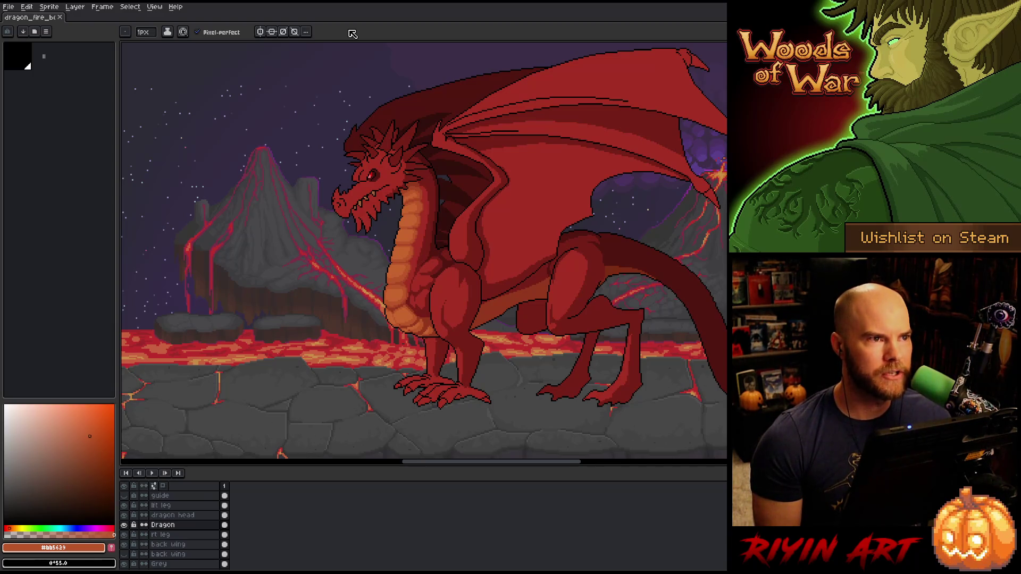
Zoom and pan to recentre the view on the dragon's front leg
{"action": "scroll", "coordinate": [424, 250], "scroll_direction": "down", "scroll_amount": 3}
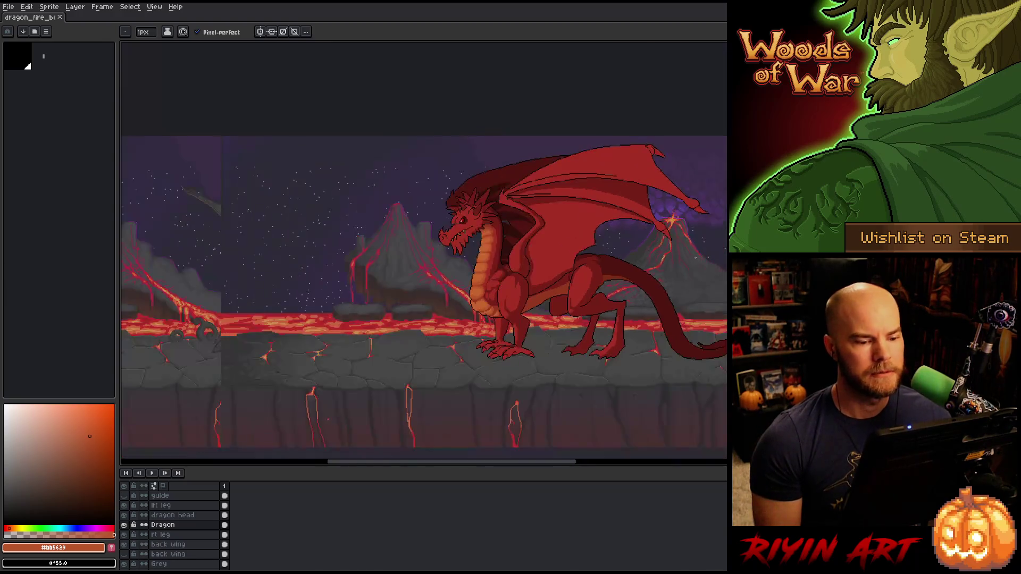
{"action": "scroll", "coordinate": [424, 250], "scroll_direction": "up", "scroll_amount": 3}
{"action": "key", "text": "space"}
{"action": "left_click_drag", "start_coordinate": [268, 355], "coordinate": [236, 365]}
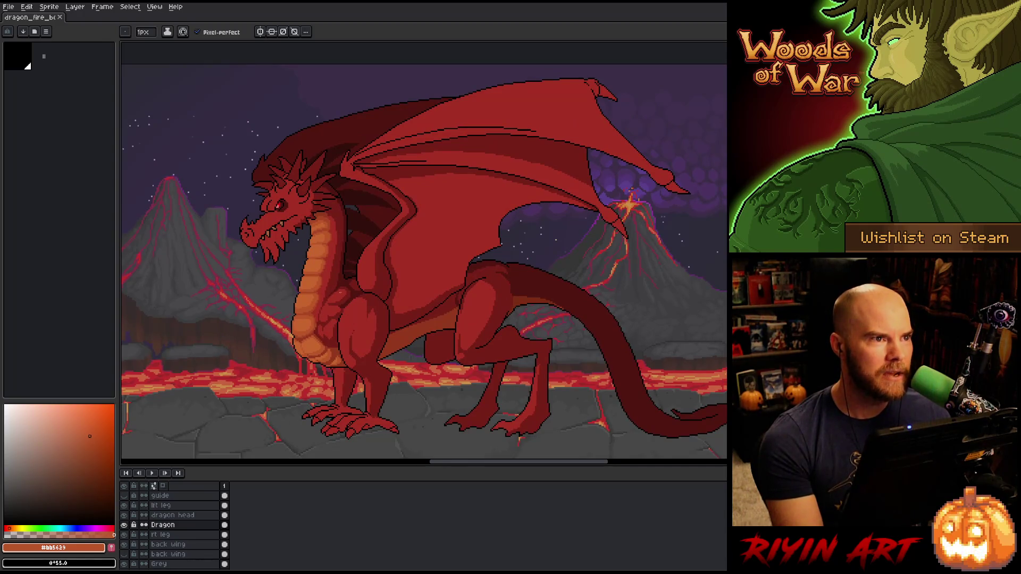
{"action": "scroll", "coordinate": [358, 286], "scroll_direction": "up", "scroll_amount": 2}
{"action": "scroll", "coordinate": [358, 286], "scroll_direction": "down", "scroll_amount": 1}
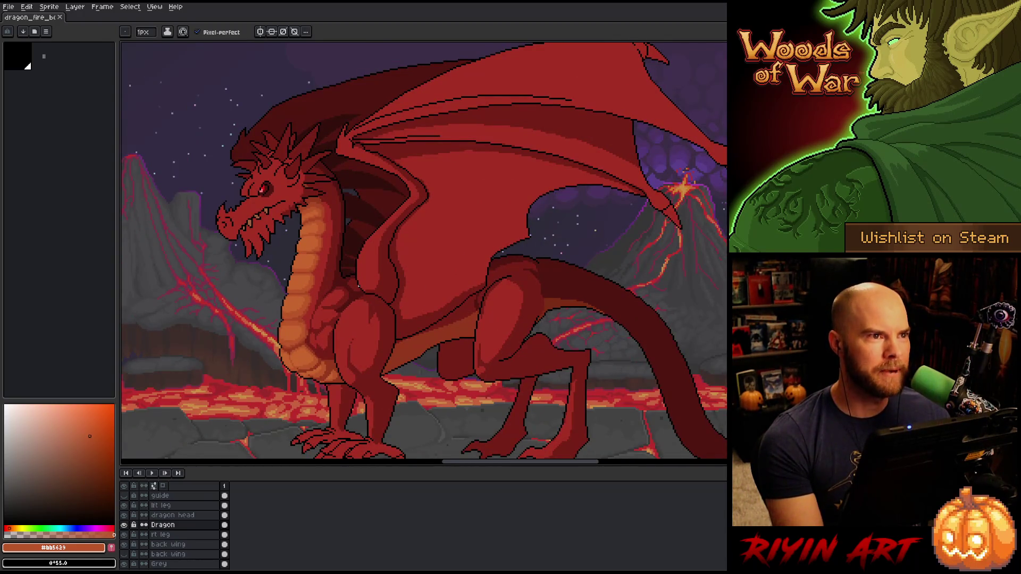
{"action": "scroll", "coordinate": [359, 286], "scroll_direction": "down", "scroll_amount": 1}
{"action": "scroll", "coordinate": [359, 286], "scroll_direction": "up", "scroll_amount": 2}
{"action": "scroll", "coordinate": [358, 286], "scroll_direction": "down", "scroll_amount": 2}
{"action": "scroll", "coordinate": [332, 342], "scroll_direction": "up", "scroll_amount": 1}
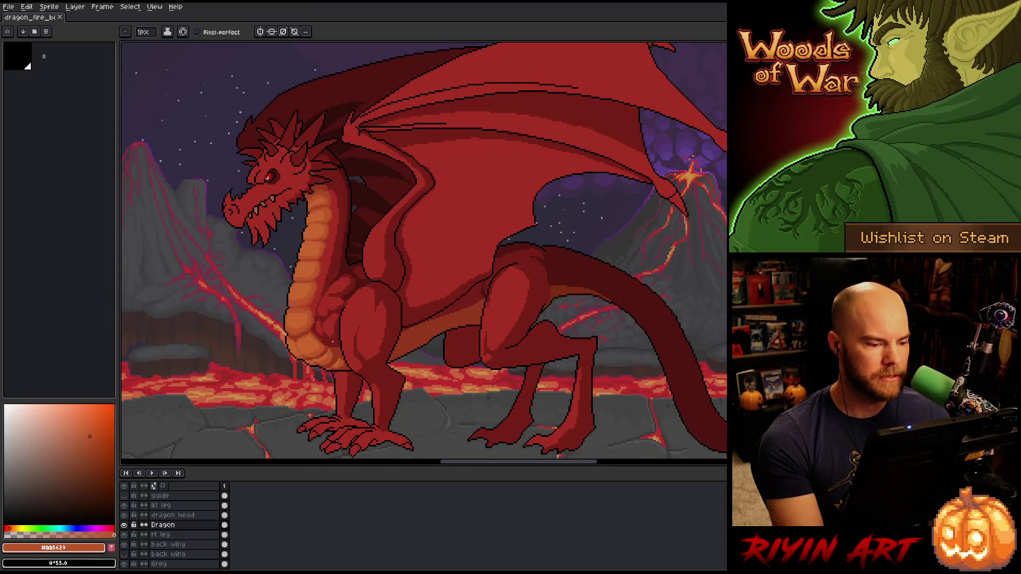
On the lft leg layer, erase a short stretch of black outline and resample the leg red
{"action": "left_click", "coordinate": [183, 505]}
{"action": "scroll", "coordinate": [331, 319], "scroll_direction": "up", "scroll_amount": 4}
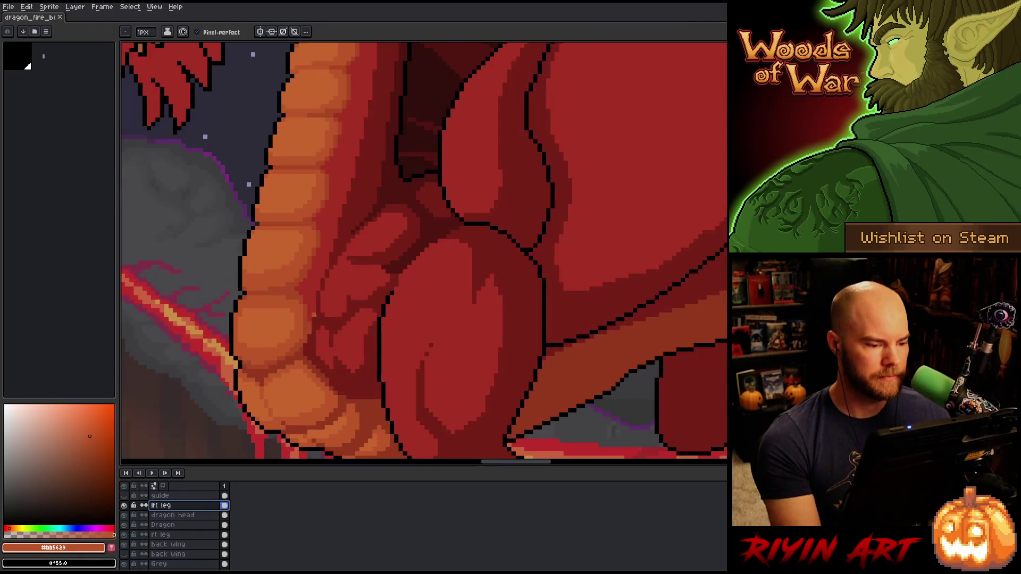
{"action": "key", "text": "e"}
{"action": "left_click_drag", "start_coordinate": [378, 345], "coordinate": [392, 294]}
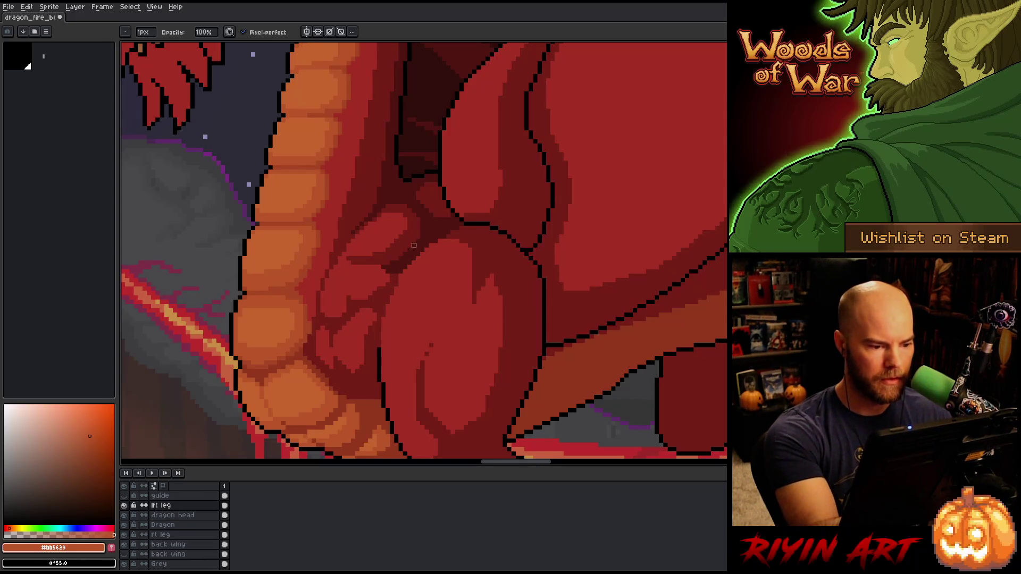
{"action": "key", "text": "b"}
{"action": "left_click", "coordinate": [397, 285], "text": "alt"}
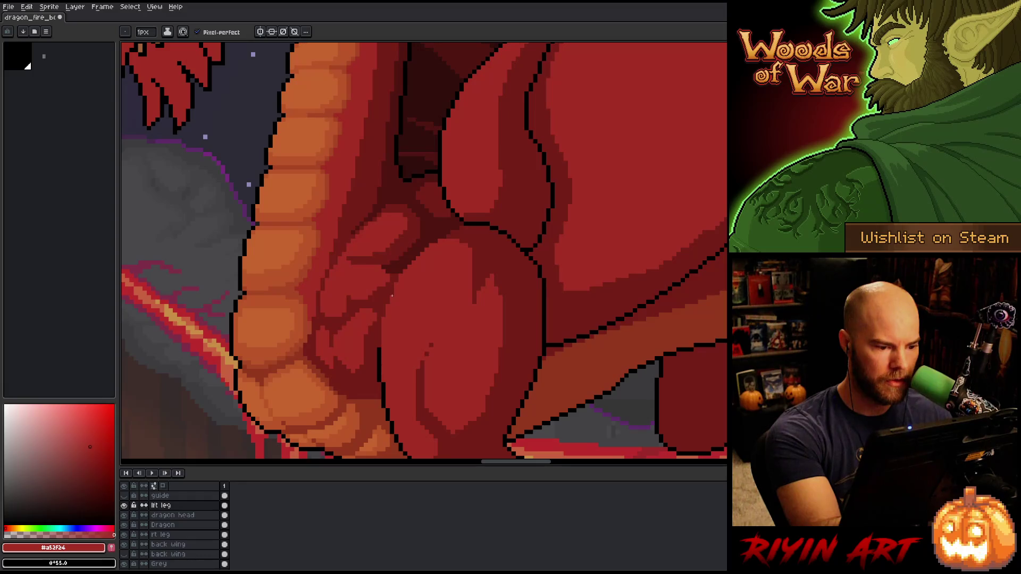
Save the sprite and pan the view across the dragon
{"action": "scroll", "coordinate": [395, 326], "scroll_direction": "down", "scroll_amount": 3}
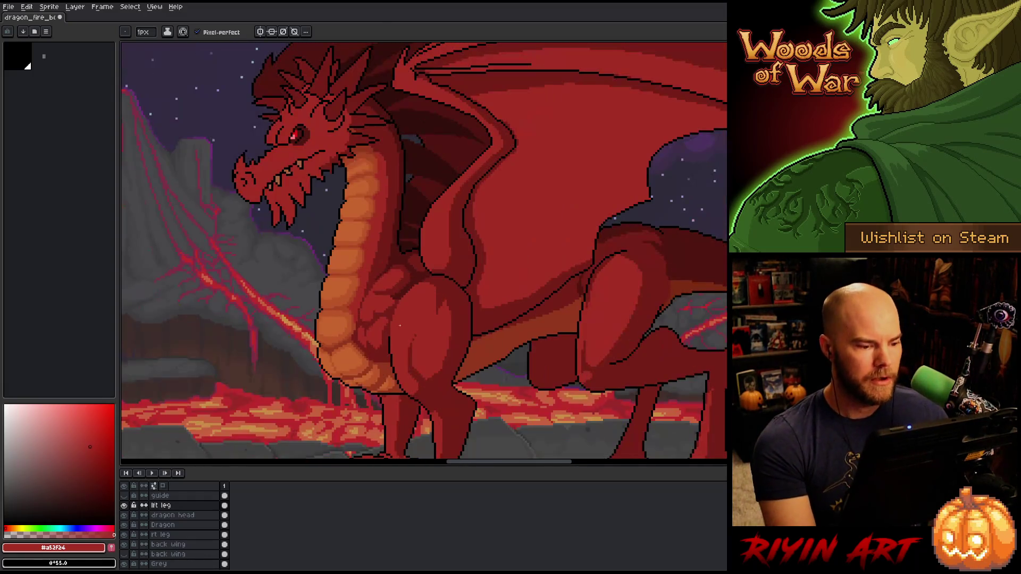
{"action": "scroll", "coordinate": [399, 325], "scroll_direction": "down", "scroll_amount": 1}
{"action": "scroll", "coordinate": [400, 325], "scroll_direction": "down", "scroll_amount": 1}
{"action": "key", "text": "ctrl+s"}
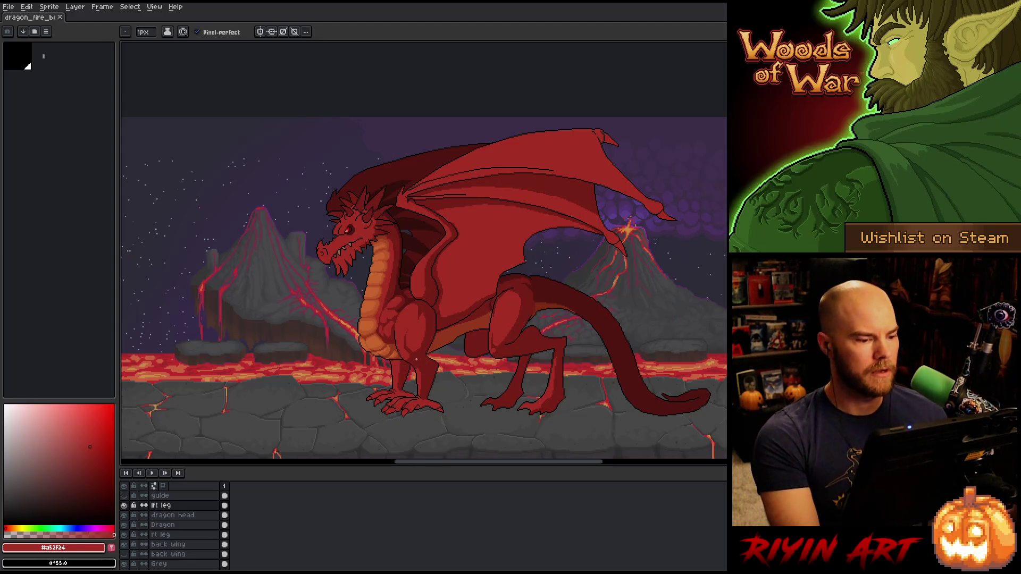
{"action": "scroll", "coordinate": [375, 306], "scroll_direction": "up", "scroll_amount": 1}
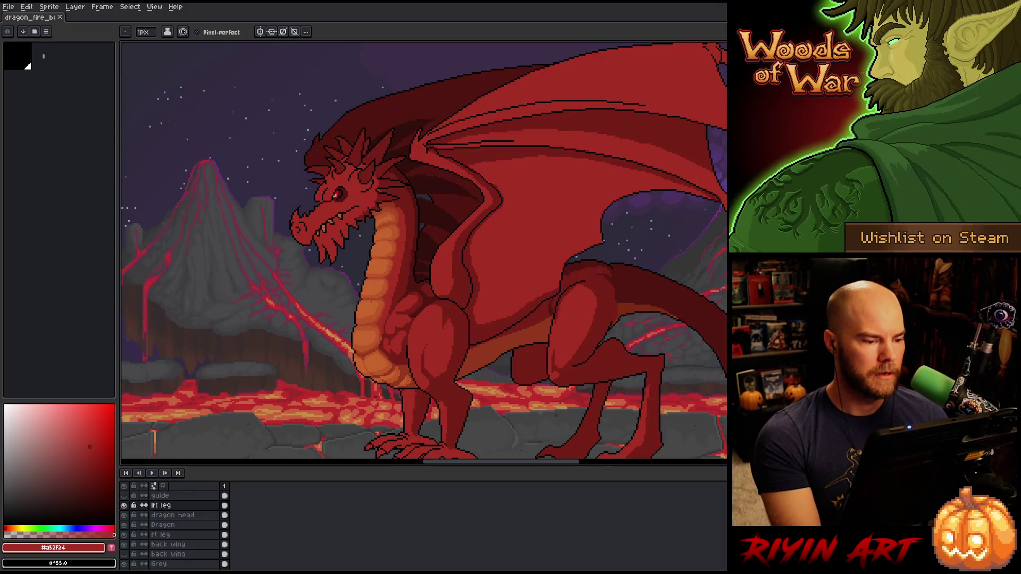
{"action": "scroll", "coordinate": [377, 302], "scroll_direction": "up", "scroll_amount": 1}
{"action": "key", "text": "space"}
{"action": "left_click_drag", "start_coordinate": [420, 335], "coordinate": [411, 341]}
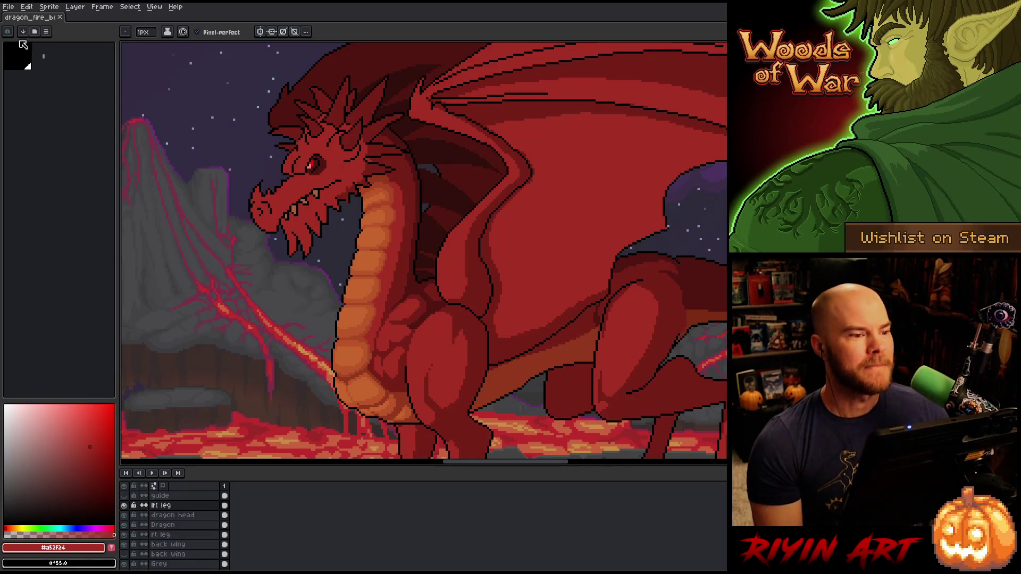
Reframe the dragon, set the brush size to 4px, and save the sprite
{"action": "scroll", "coordinate": [451, 268], "scroll_direction": "down", "scroll_amount": 1}
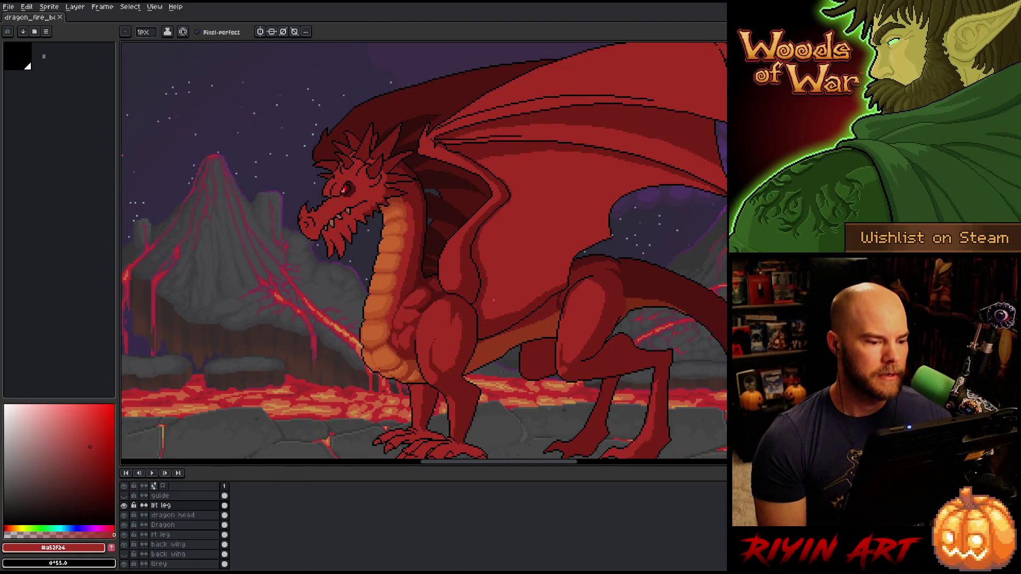
{"action": "left_click_drag", "start_coordinate": [448, 279], "coordinate": [430, 263]}
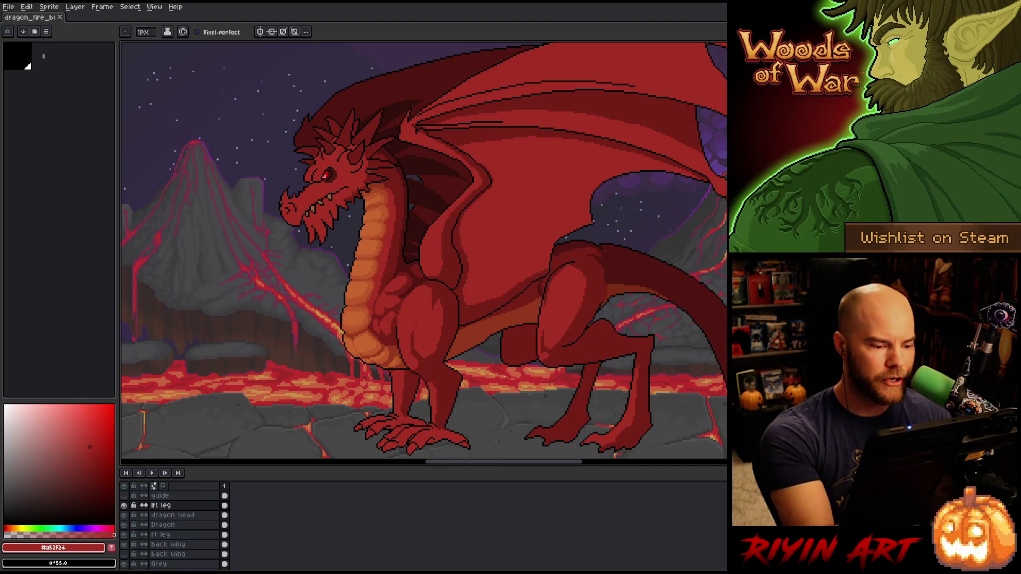
{"action": "left_click_drag", "start_coordinate": [501, 360], "coordinate": [472, 353]}
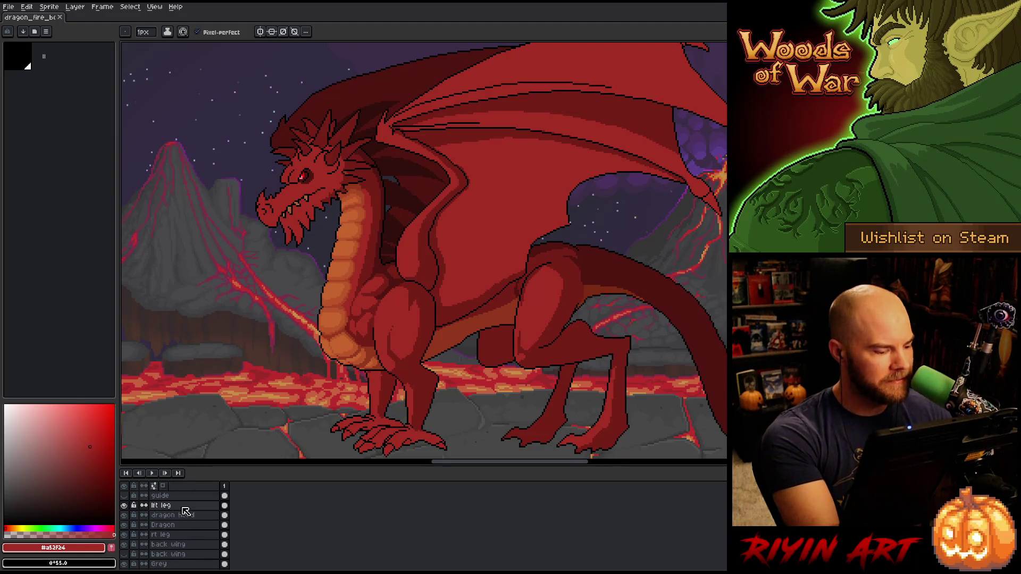
{"action": "left_click", "coordinate": [145, 32]}
{"action": "type", "text": "4"}
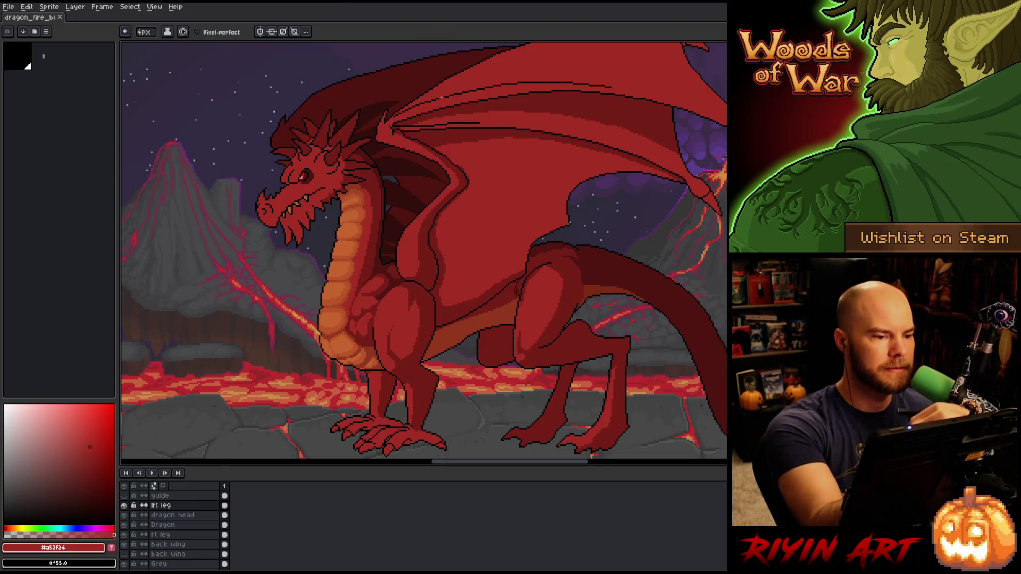
{"action": "key", "text": "alt"}
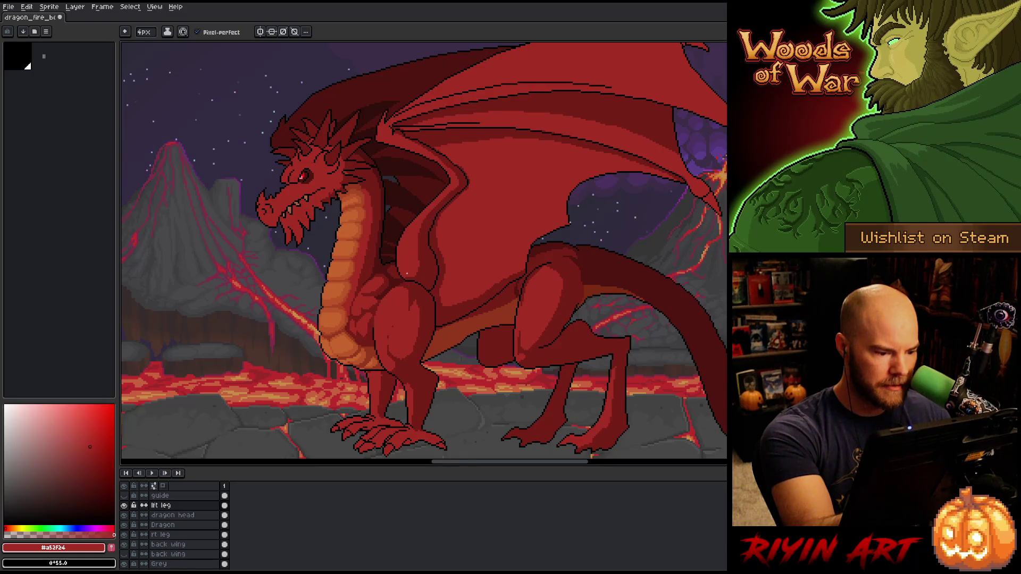
{"action": "key", "text": "ctrl+s"}
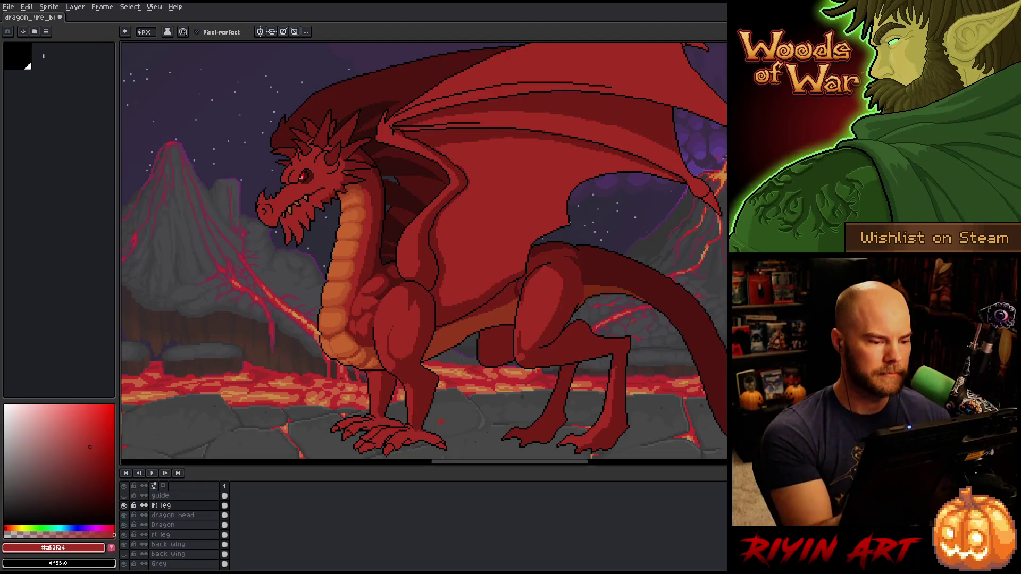
{"action": "left_click", "coordinate": [181, 524]}
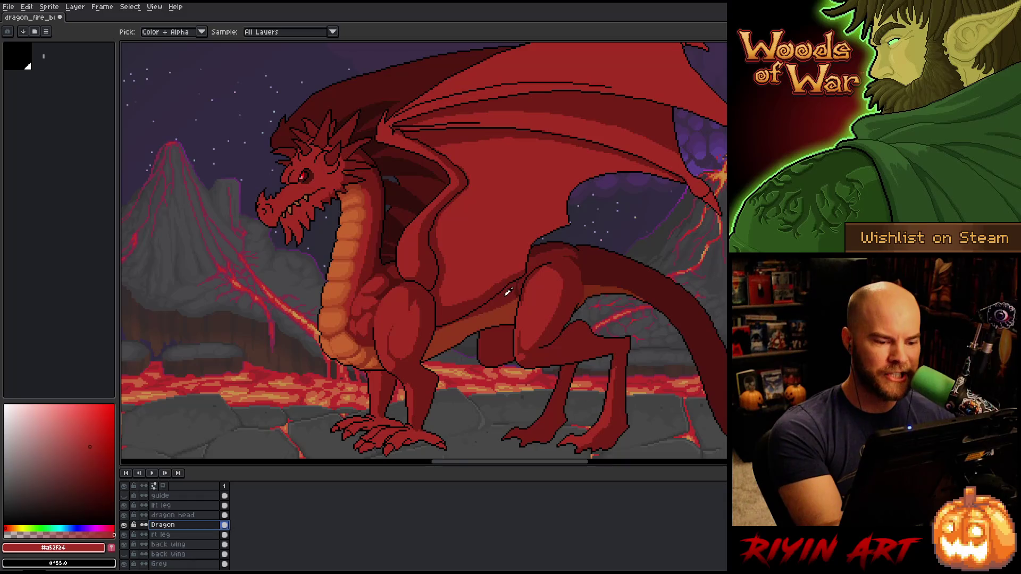
Compare the dragon's darker shadow red and main body red by sampling them, then save
{"action": "left_click", "coordinate": [509, 291], "text": "alt"}
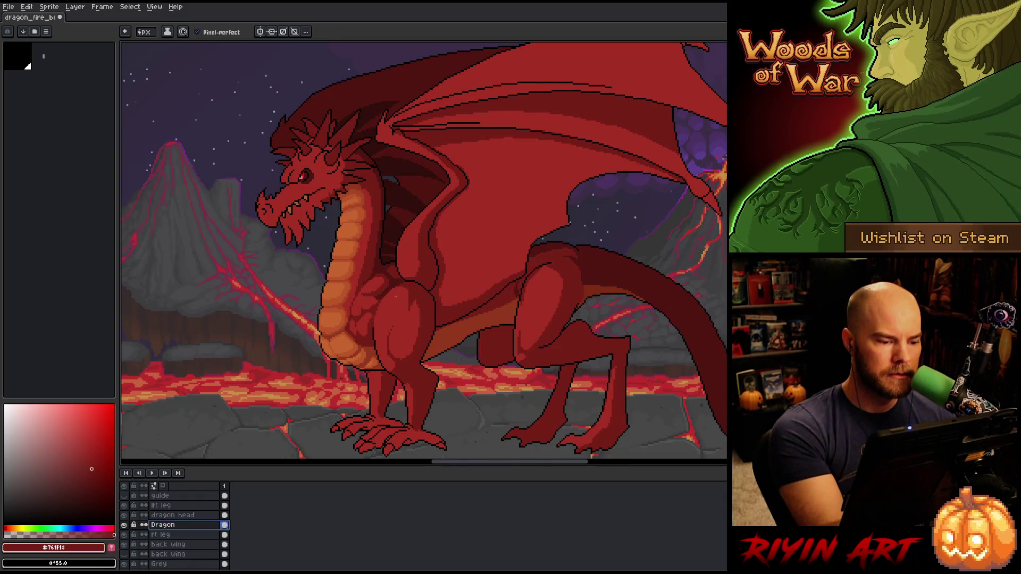
{"action": "left_click", "coordinate": [381, 300], "text": "ctrl"}
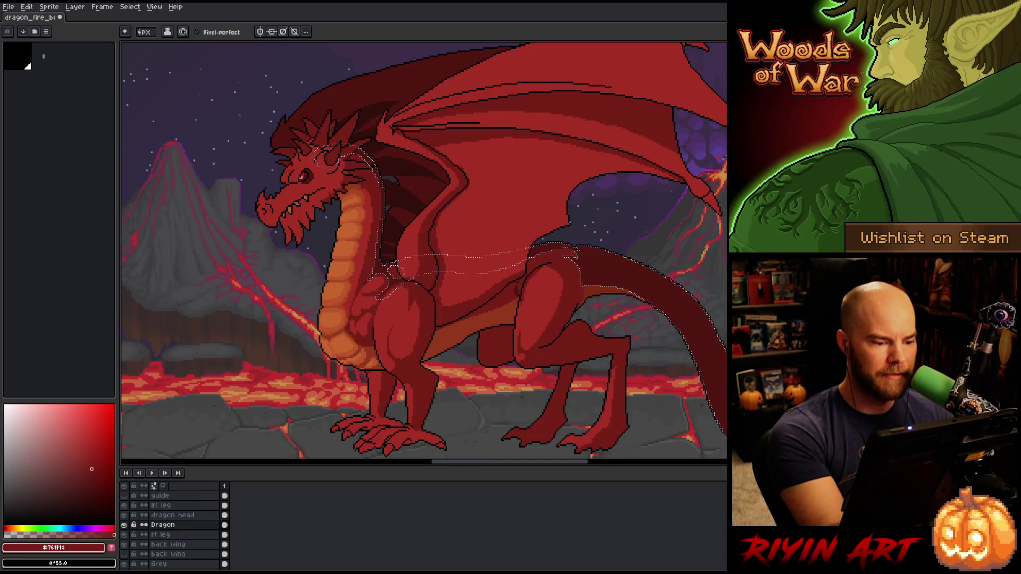
{"action": "left_click", "coordinate": [393, 282], "text": "alt"}
{"action": "key", "text": "ctrl+d"}
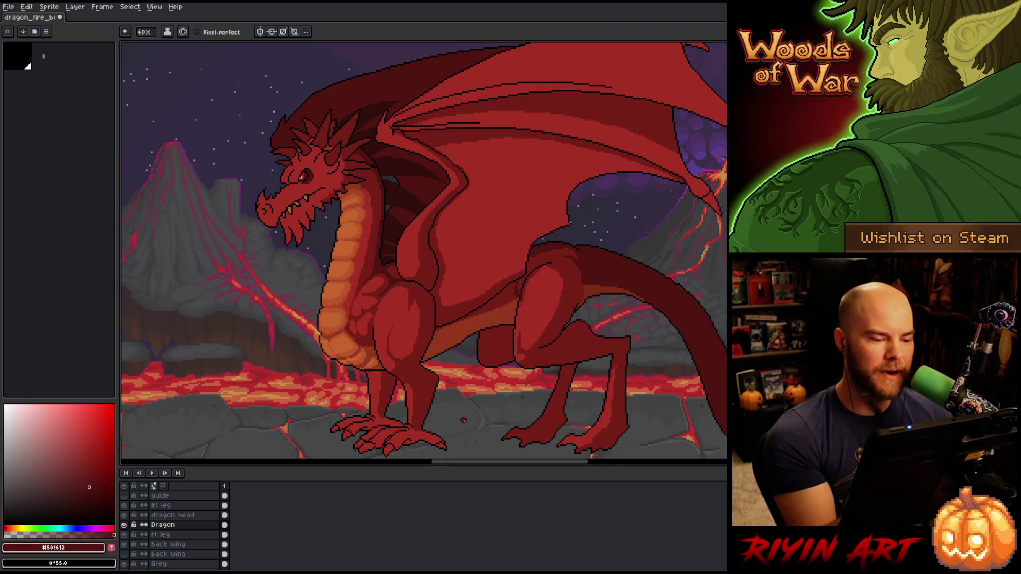
{"action": "left_click", "coordinate": [416, 304], "text": "alt"}
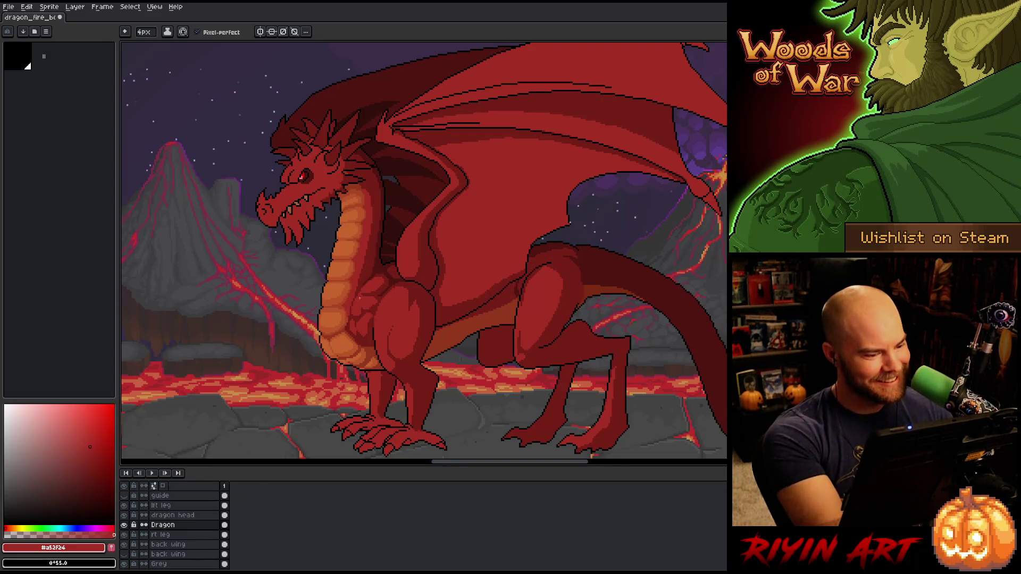
{"action": "key", "text": "i"}
{"action": "left_click", "coordinate": [368, 308], "text": "alt"}
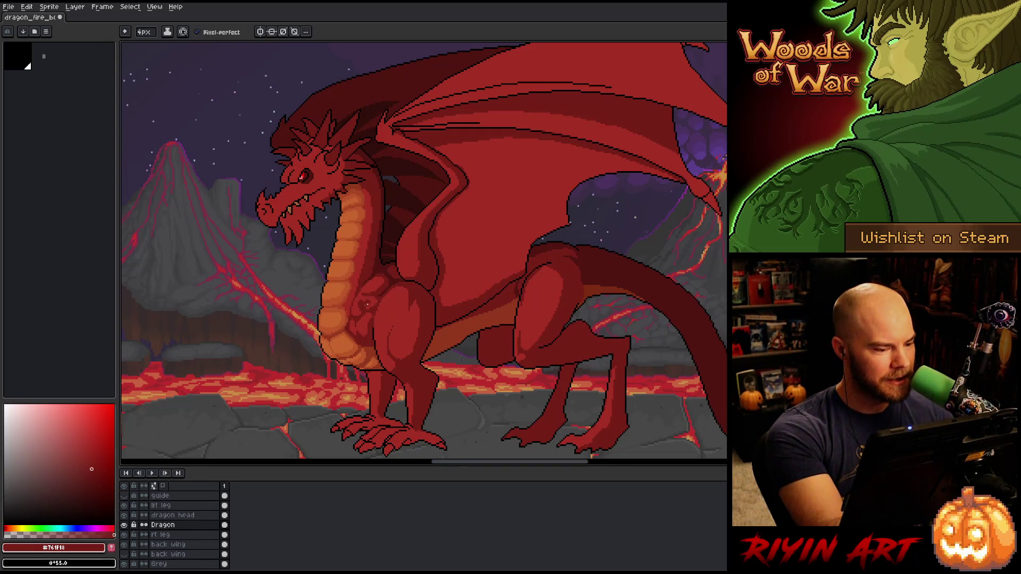
{"action": "left_click", "coordinate": [363, 306], "text": "alt"}
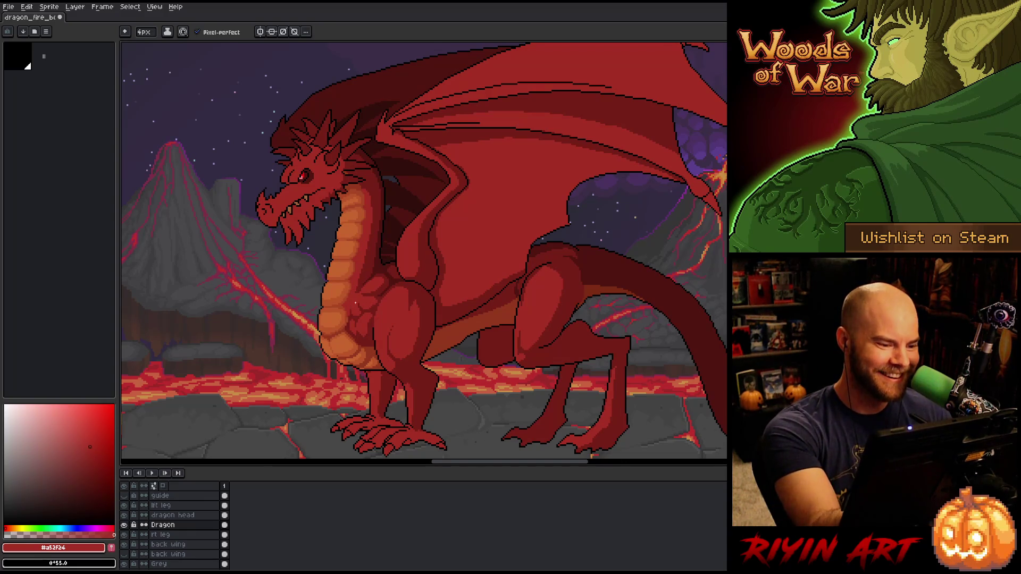
{"action": "left_click", "coordinate": [371, 270], "text": "alt"}
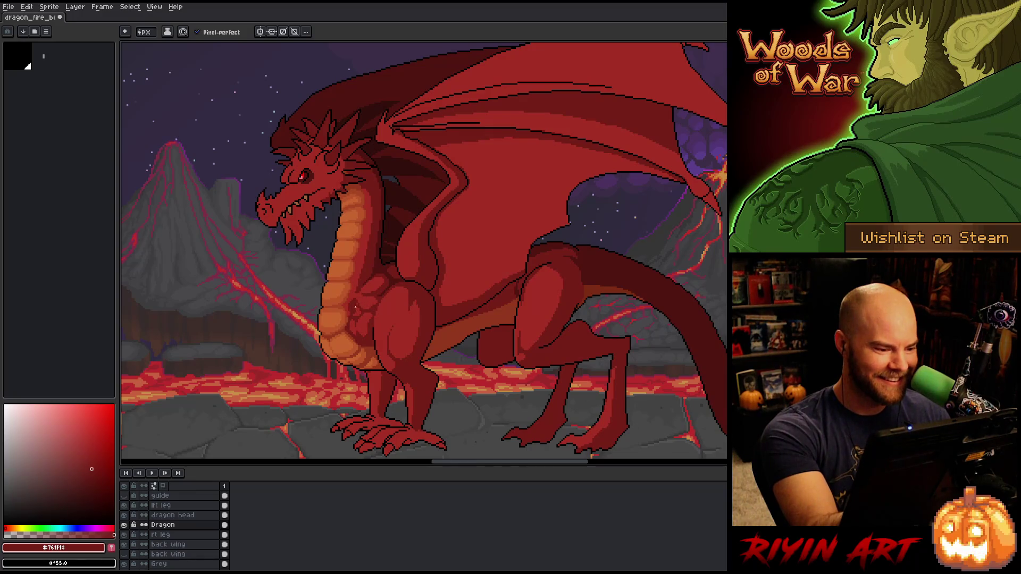
{"action": "left_click", "coordinate": [365, 296], "text": "alt"}
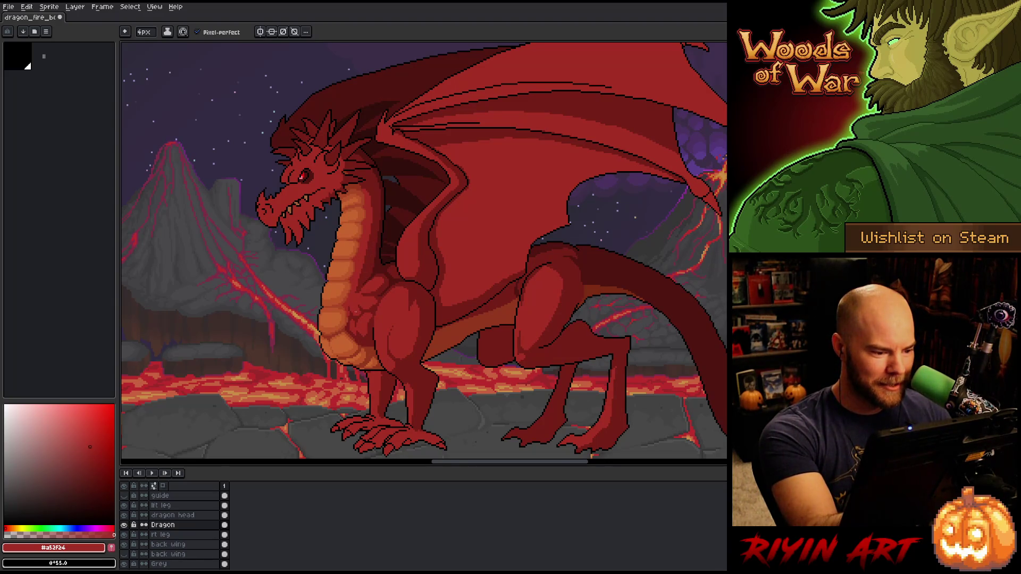
{"action": "key", "text": "ctrl+s"}
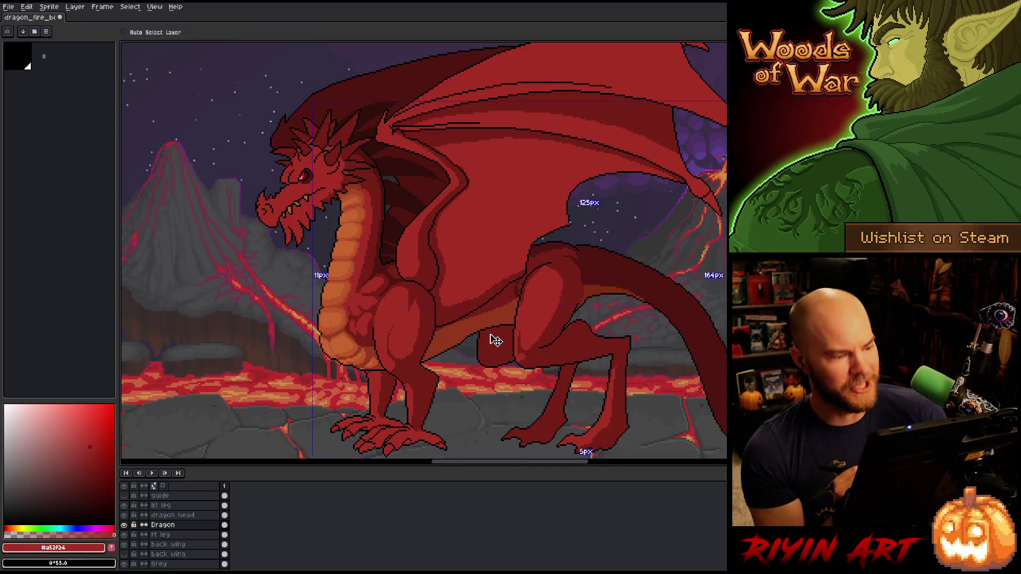
Pick the dark shadow red #761f18, shrink the brush to 1px, and save
{"action": "left_click", "coordinate": [374, 306], "text": "alt"}
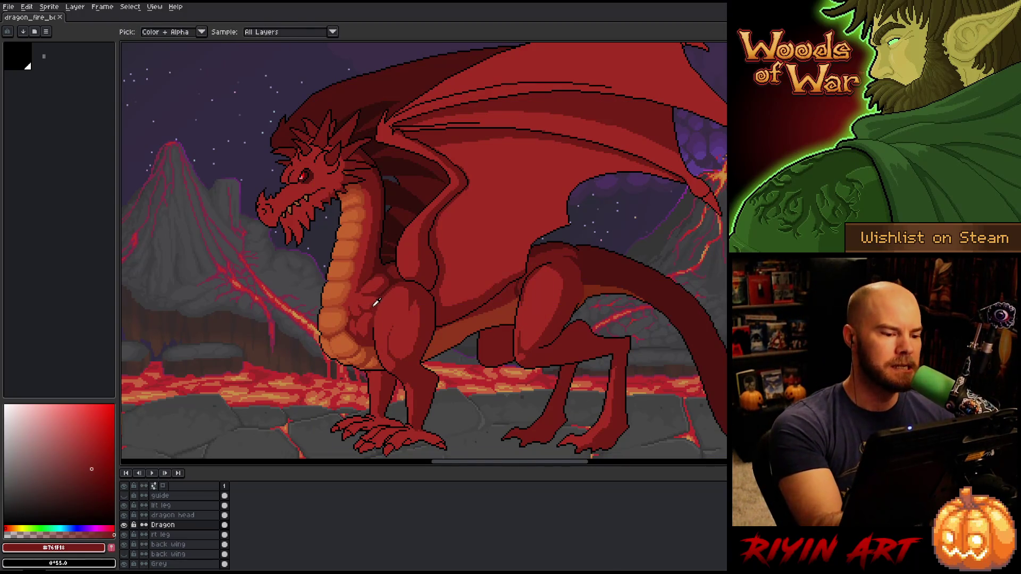
{"action": "left_click", "coordinate": [379, 293], "text": "alt"}
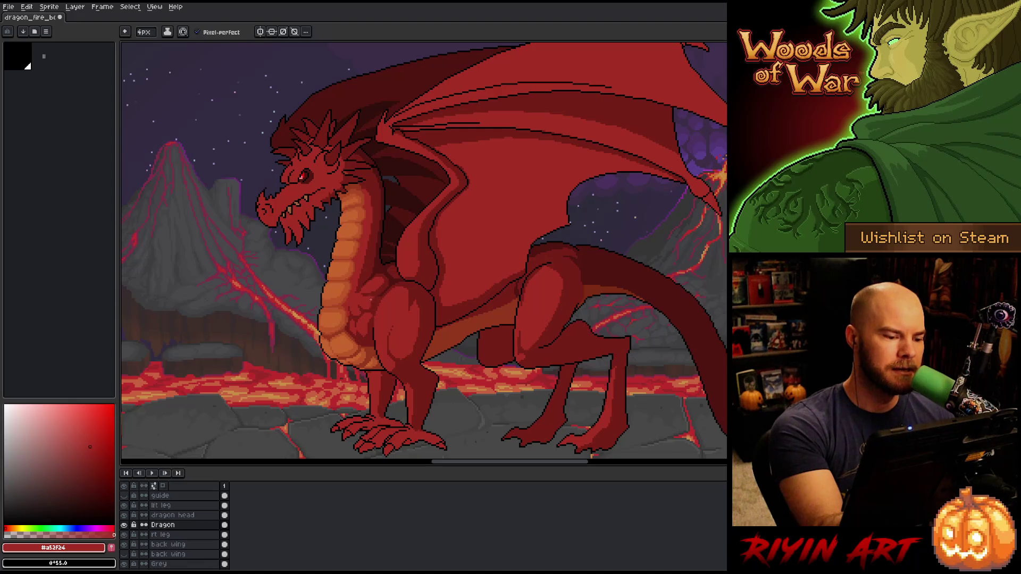
{"action": "left_click", "coordinate": [377, 298], "text": "alt"}
{"action": "left_click_drag", "start_coordinate": [148, 35], "coordinate": [144, 43]}
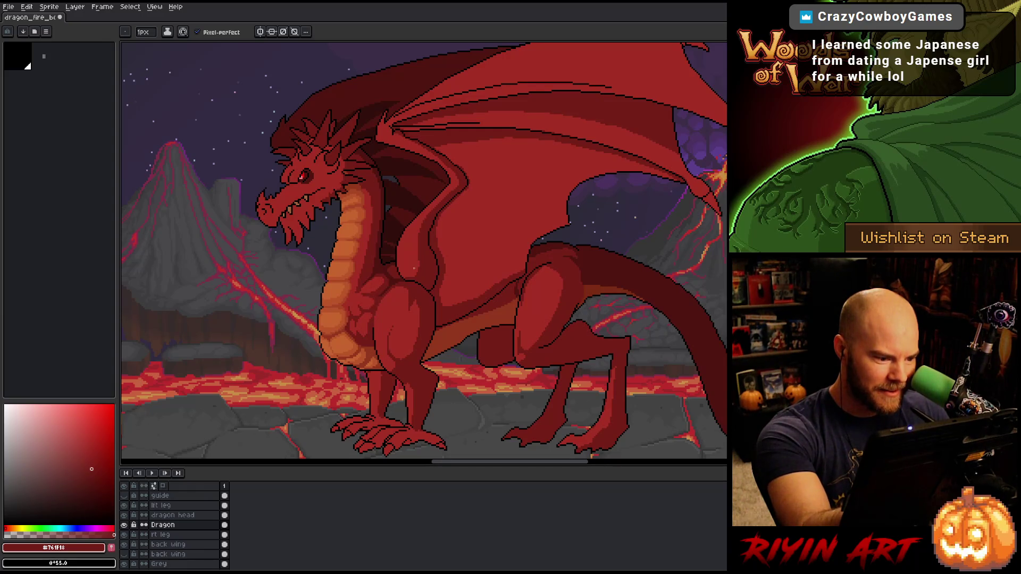
{"action": "key", "text": "ctrl+s"}
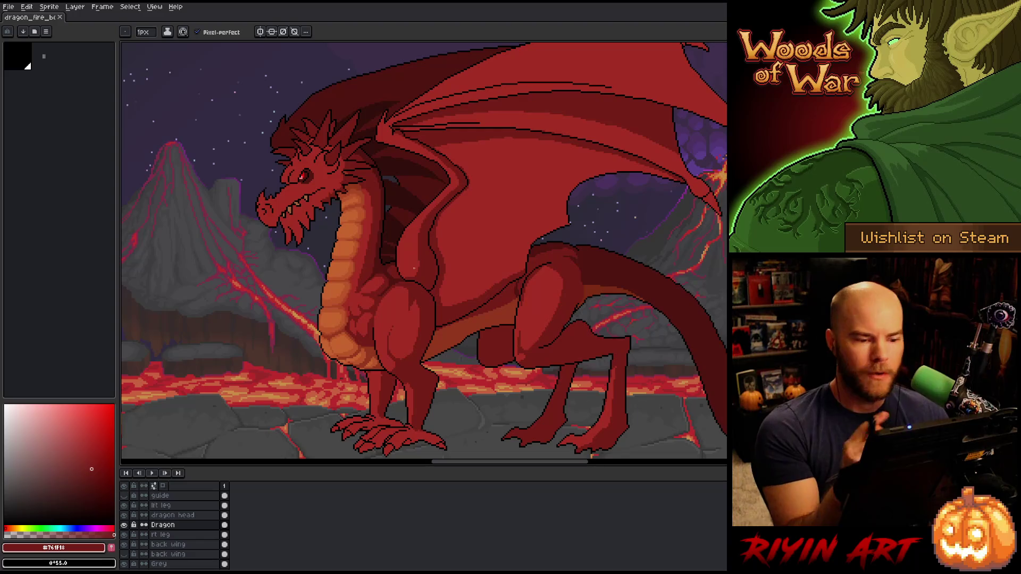
Draw a dark dividing line across the wing, bucket-fill the membrane below it, and deselect
{"action": "key", "text": "alt+Up"}
{"action": "key", "text": "alt+Up"}
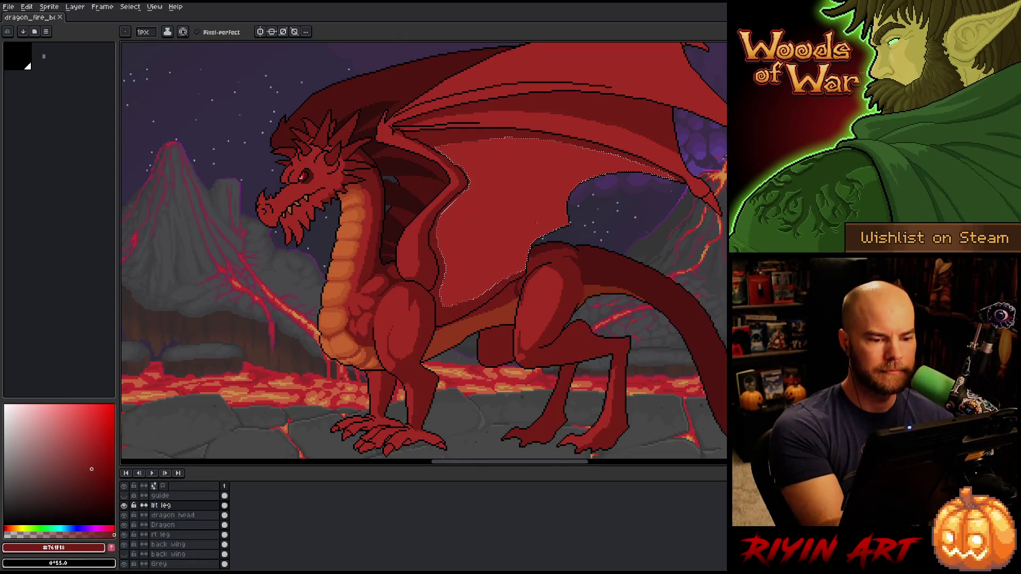
{"action": "left_click_drag", "start_coordinate": [561, 224], "coordinate": [439, 221]}
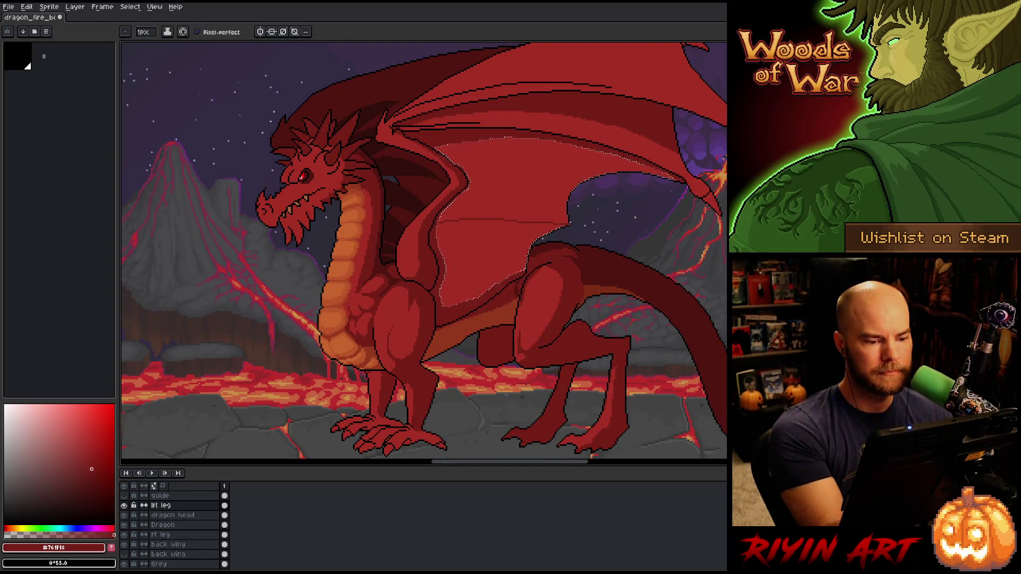
{"action": "key", "text": "g"}
{"action": "left_click", "coordinate": [495, 261]}
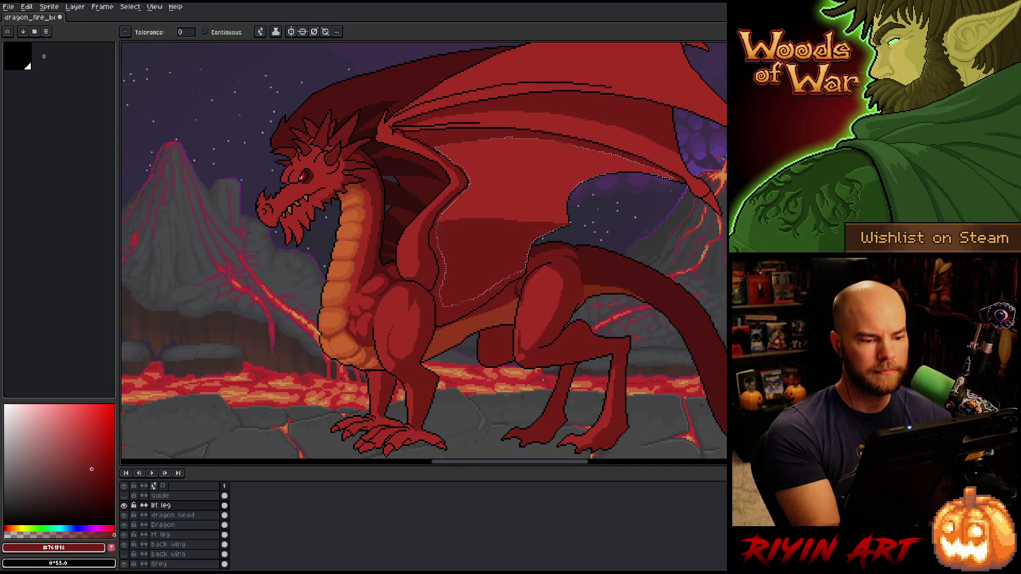
{"action": "key", "text": "v"}
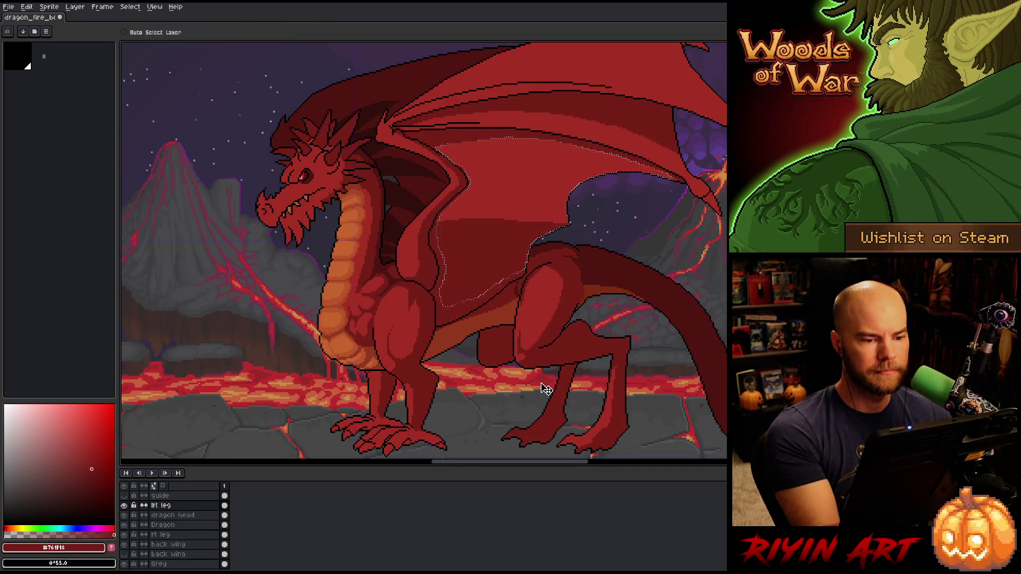
{"action": "key", "text": "ctrl+d"}
{"action": "key", "text": "g"}
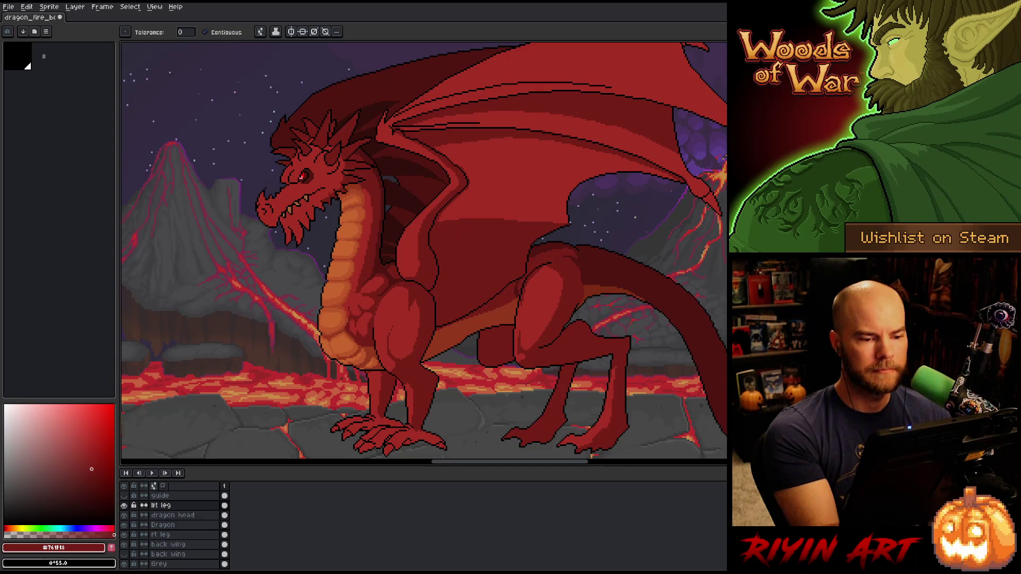
{"action": "scroll", "coordinate": [540, 362], "scroll_direction": "up", "scroll_amount": 3}
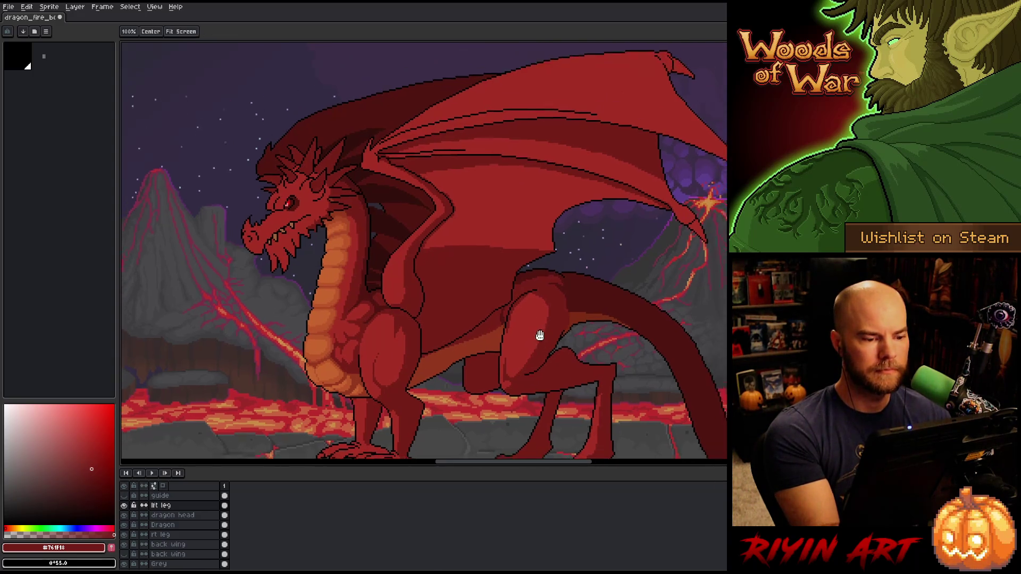
Magic-wand select the upper wing membrane and pan to the wing tip above the volcano
{"action": "key", "text": "w"}
{"action": "left_click", "coordinate": [546, 236]}
{"action": "key", "text": "b"}
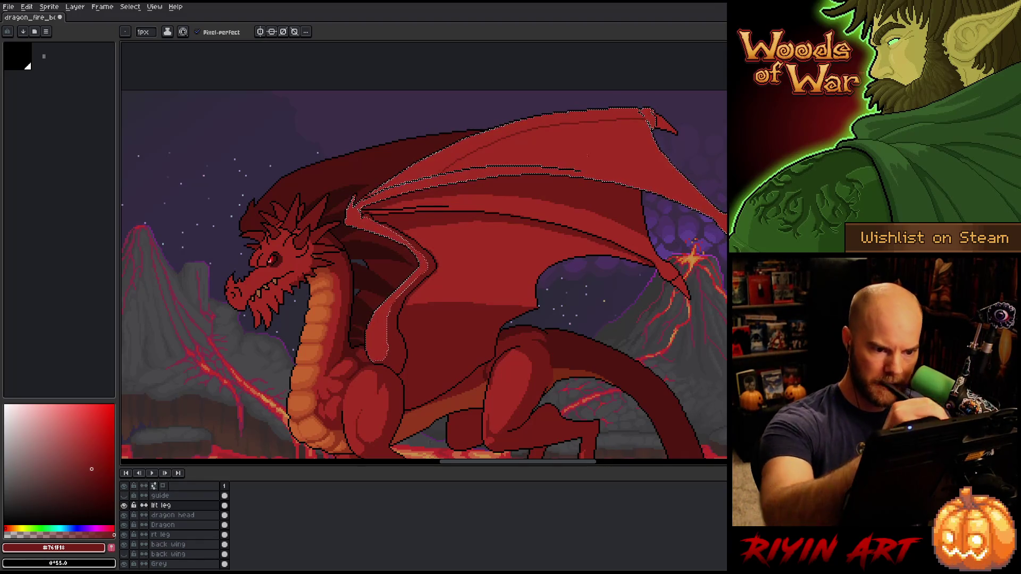
{"action": "key", "text": "space"}
{"action": "left_click_drag", "start_coordinate": [596, 194], "coordinate": [404, 214]}
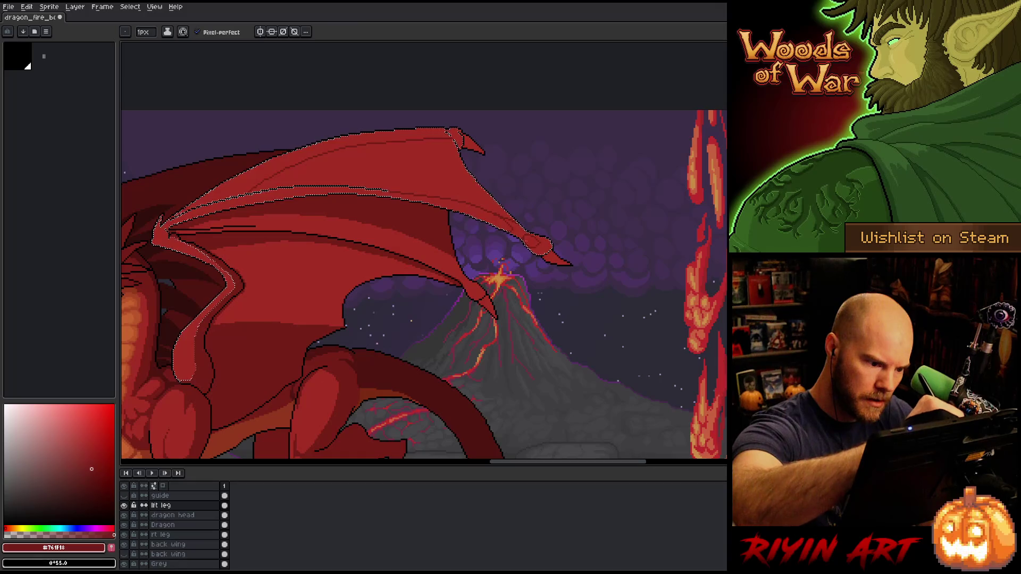
Clear the wing selection and draw a darker red stroke along the wing edge near the tip
{"action": "key", "text": "g"}
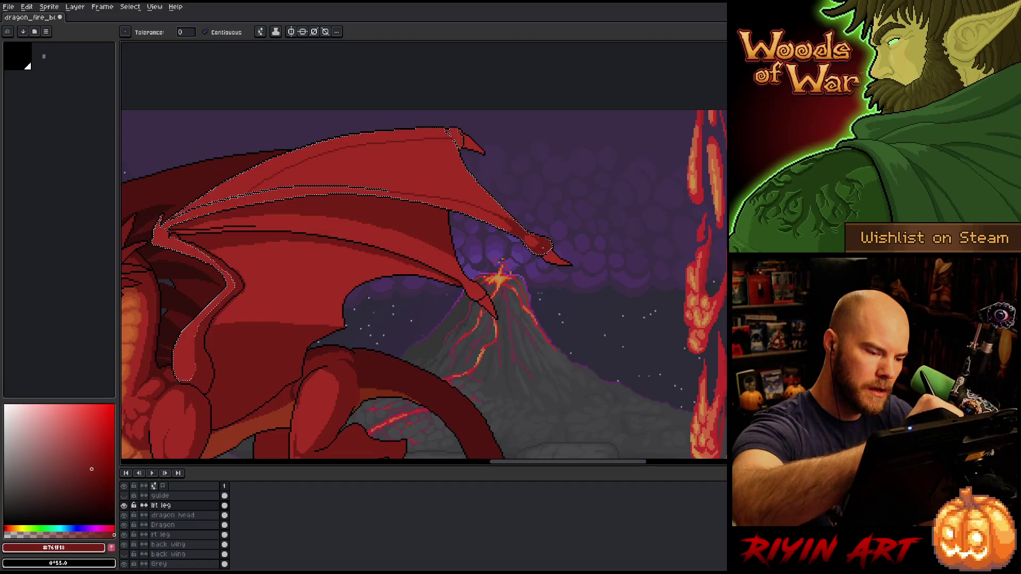
{"action": "key", "text": "ctrl+d"}
{"action": "key", "text": "b"}
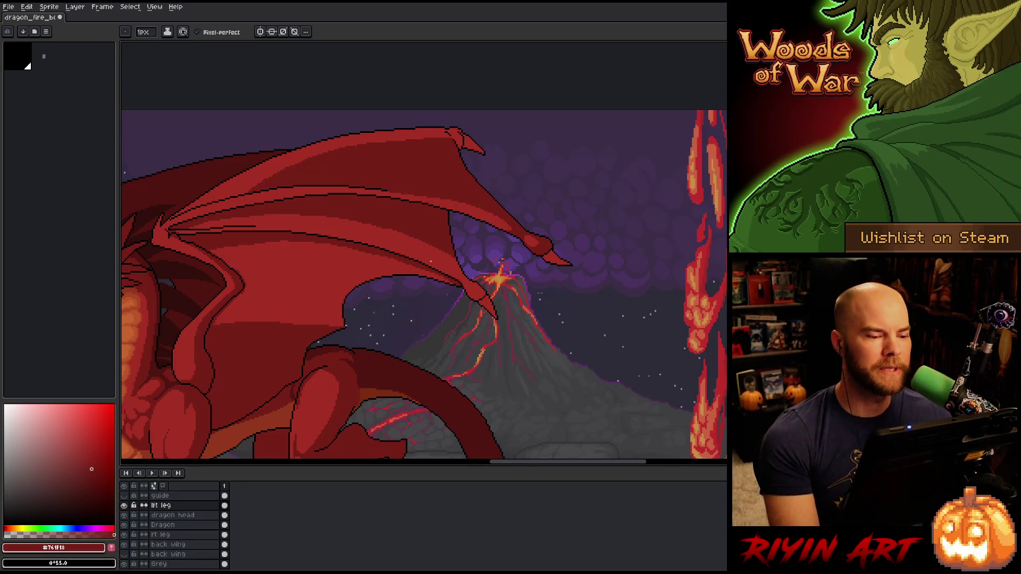
{"action": "mouse_move", "coordinate": [298, 308]}
{"action": "left_mouse_down"}
{"action": "mouse_move", "coordinate": [424, 341]}
{"action": "mouse_move", "coordinate": [480, 301]}
{"action": "mouse_move", "coordinate": [353, 310]}
{"action": "mouse_move", "coordinate": [498, 292]}
{"action": "mouse_move", "coordinate": [339, 275]}
{"action": "left_mouse_up"}
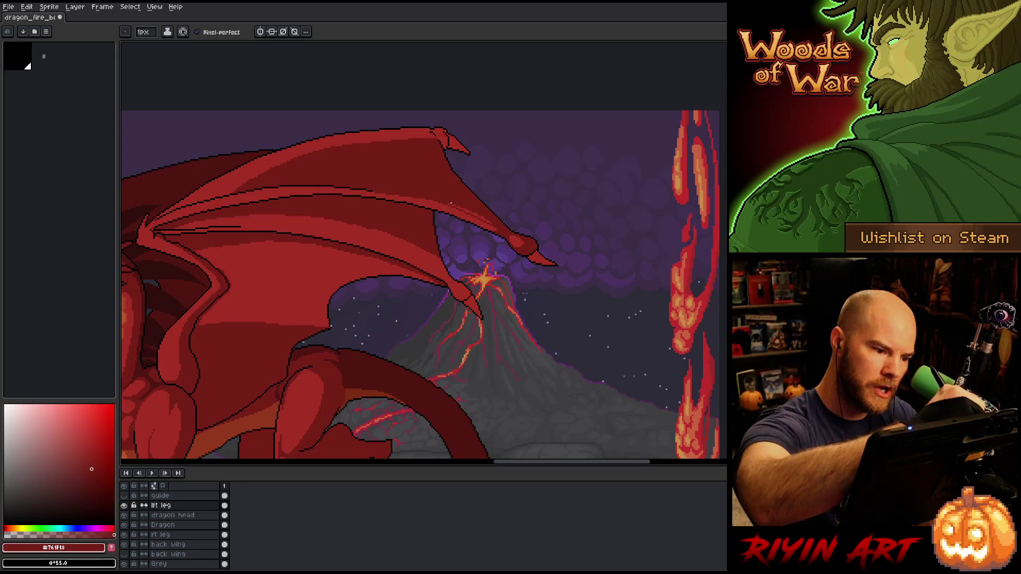
{"action": "left_click_drag", "start_coordinate": [462, 210], "coordinate": [485, 219]}
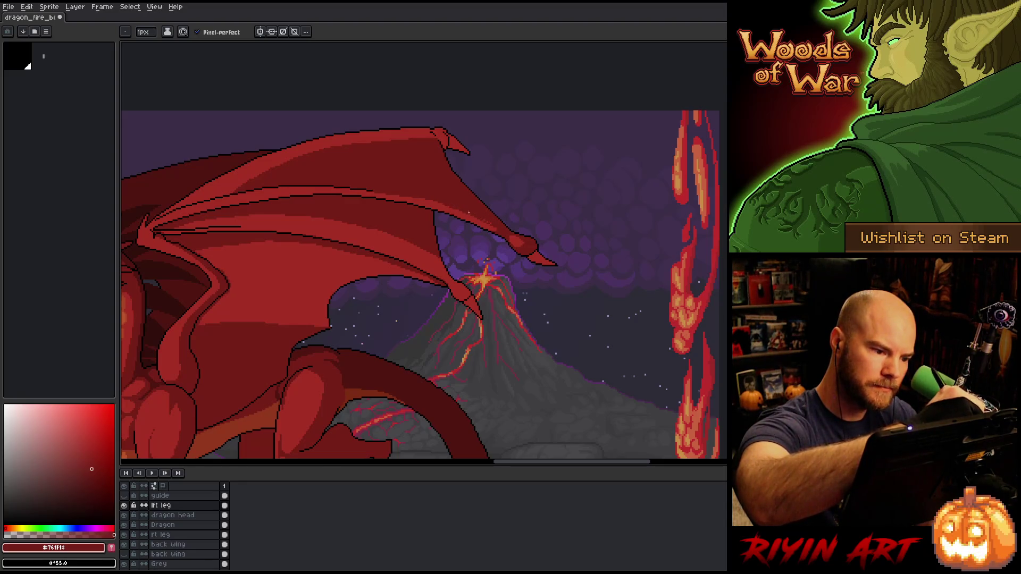
Resample the wing reds, ending on dark shadow red, and magic-wand select the membrane strip
{"action": "left_click", "coordinate": [434, 205], "text": "alt"}
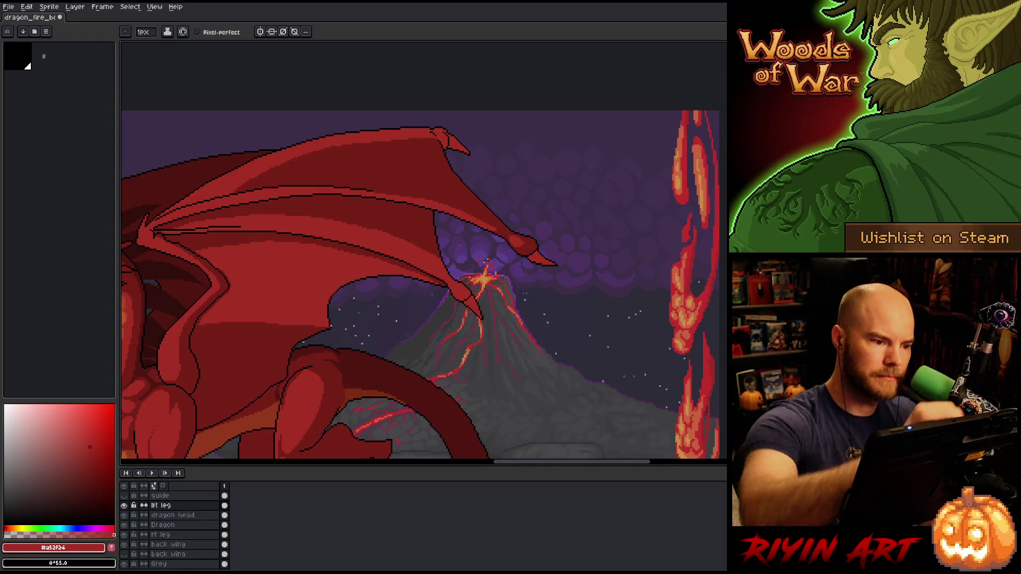
{"action": "key", "text": "space"}
{"action": "mouse_move", "coordinate": [419, 341]}
{"action": "left_mouse_down"}
{"action": "mouse_move", "coordinate": [520, 314]}
{"action": "mouse_move", "coordinate": [398, 345]}
{"action": "left_mouse_up"}
{"action": "left_click", "coordinate": [388, 177], "text": "alt"}
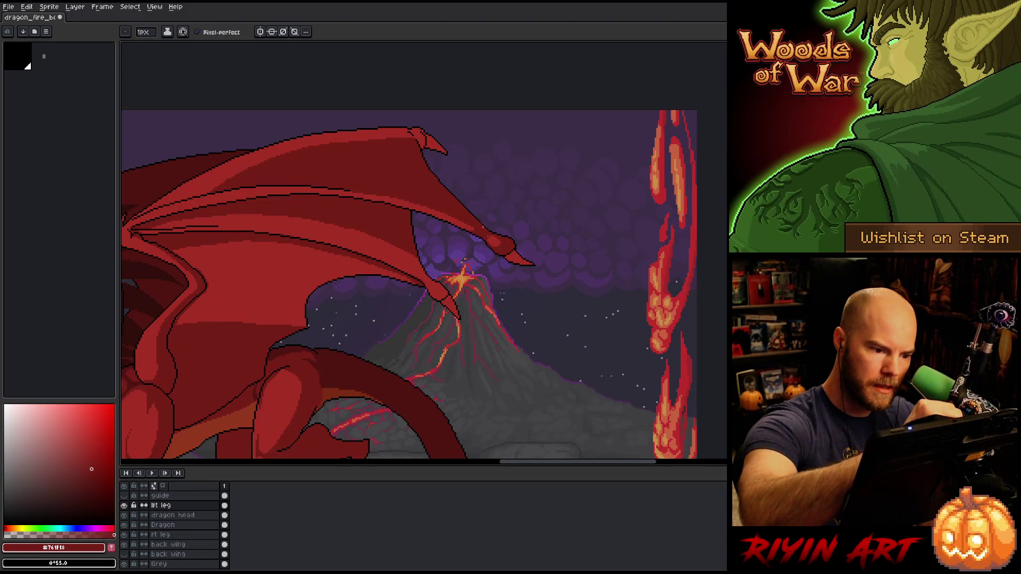
{"action": "key", "text": "g"}
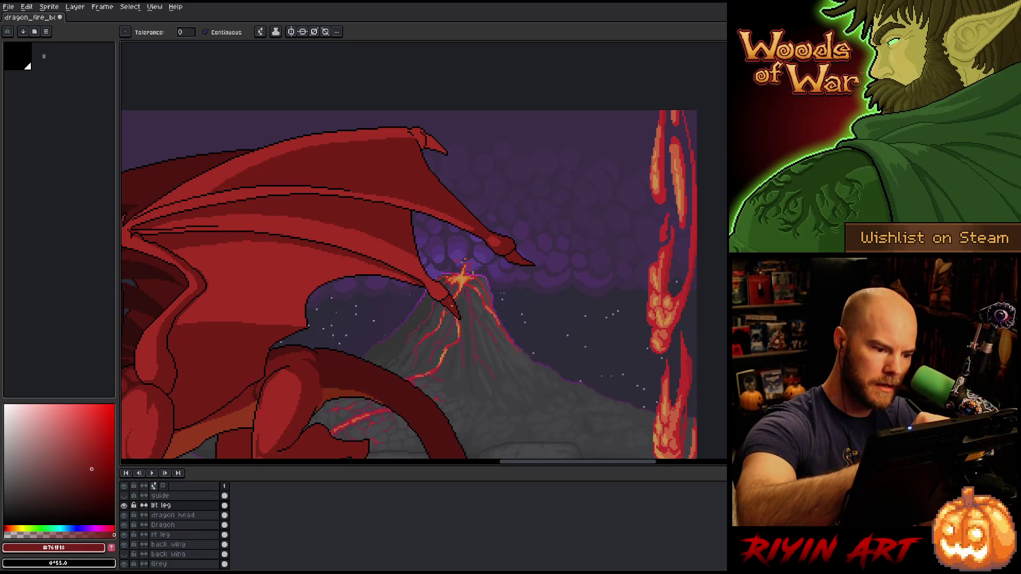
{"action": "key", "text": "w"}
{"action": "left_click", "coordinate": [392, 246]}
{"action": "key", "text": "b"}
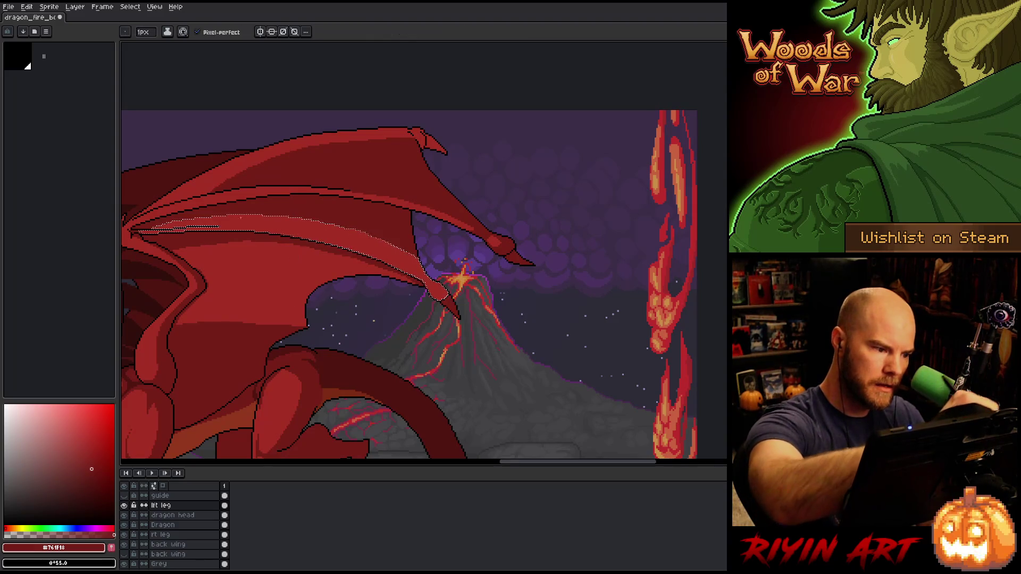